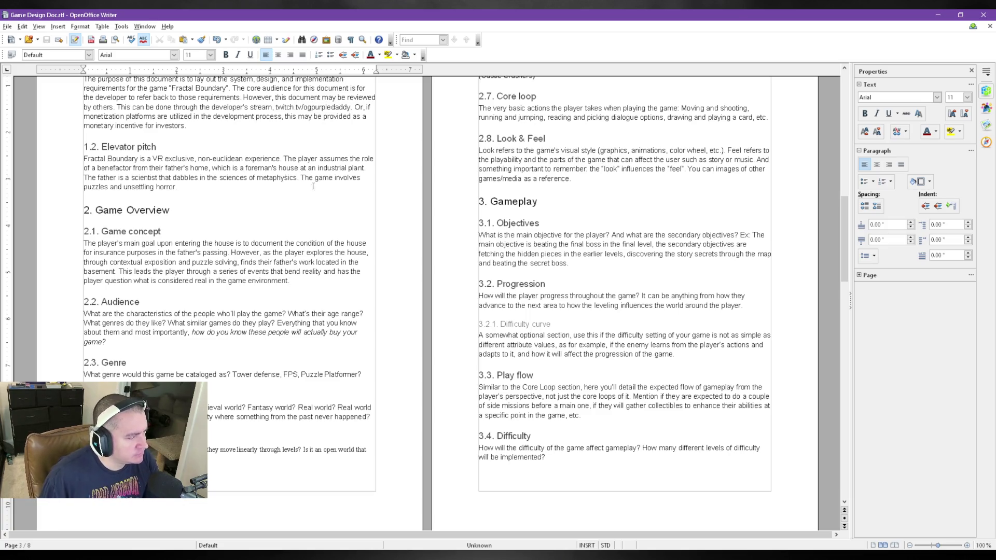
pyautogui.scroll(3, 197, 257)
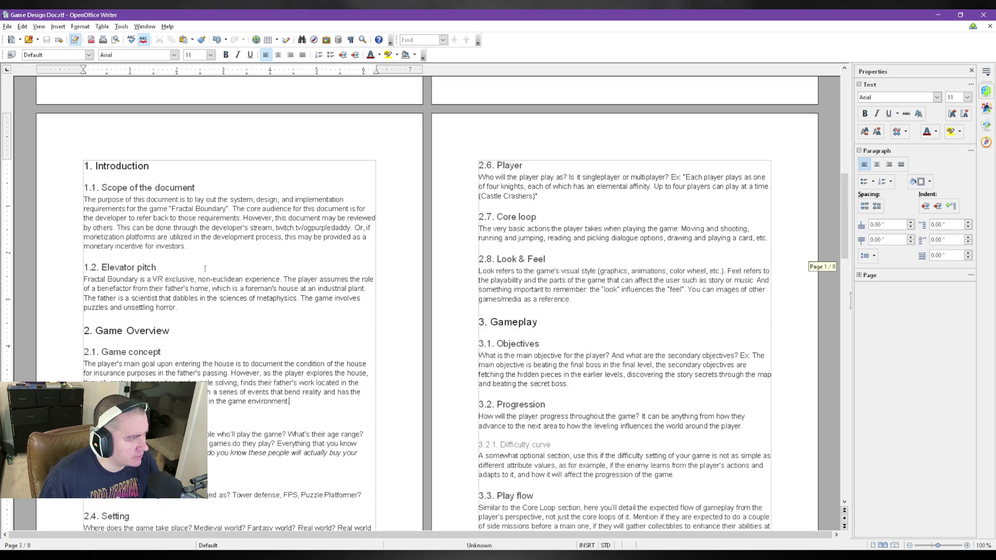
pyautogui.scroll(-3, 208, 266)
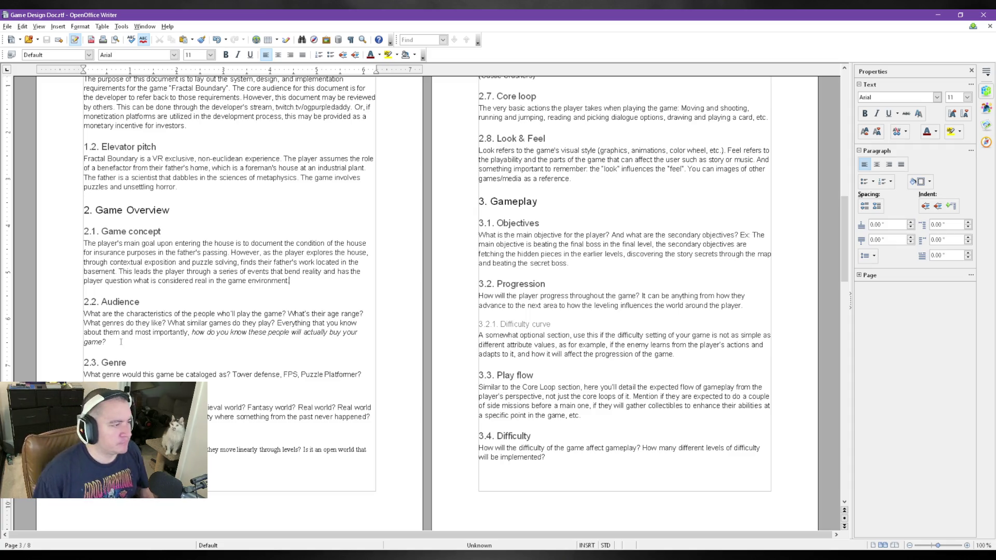
# - Add a plain (non-italic) paragraph under Audience naming lore-divers and puzzle enthusiasts as the target audience
pyautogui.click(120, 341)
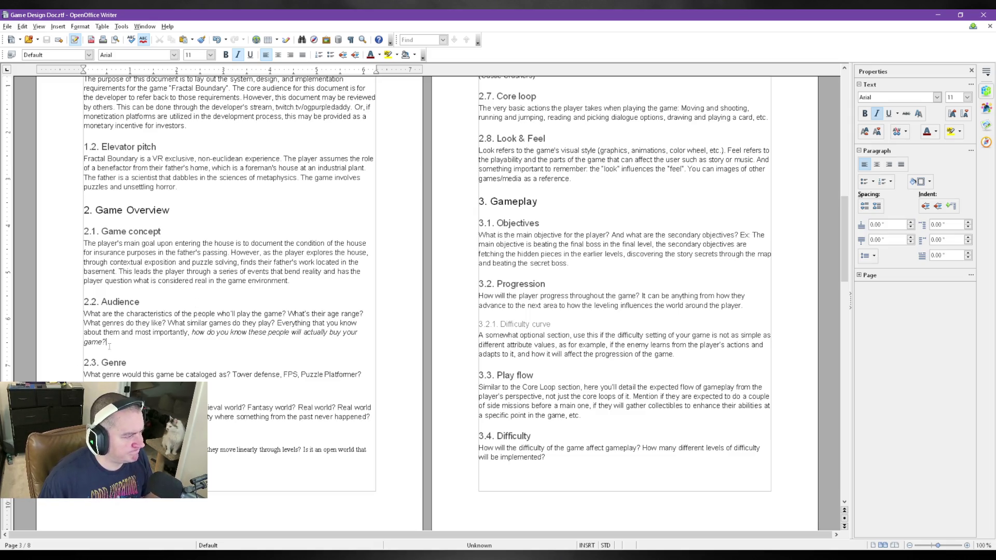
pyautogui.press('Return')
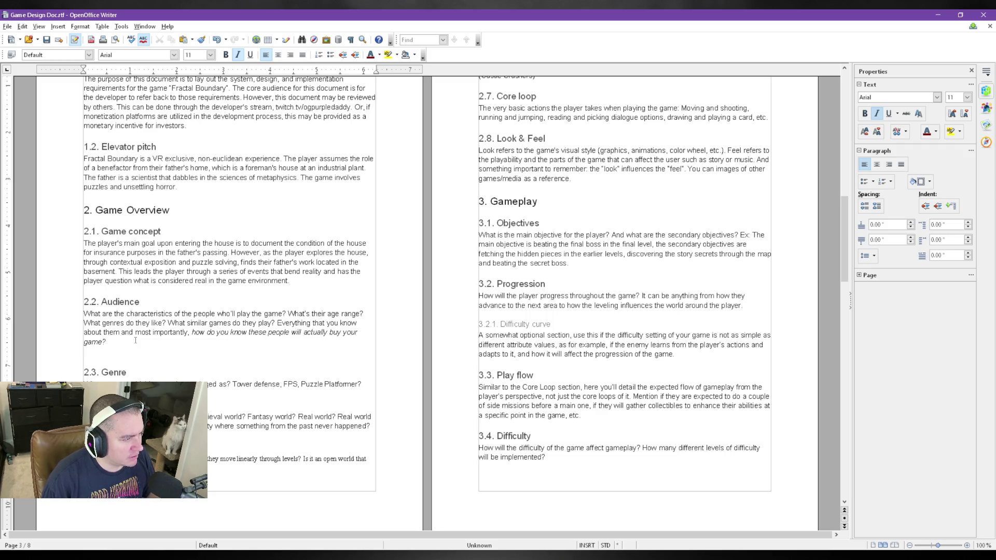
pyautogui.write('The t')
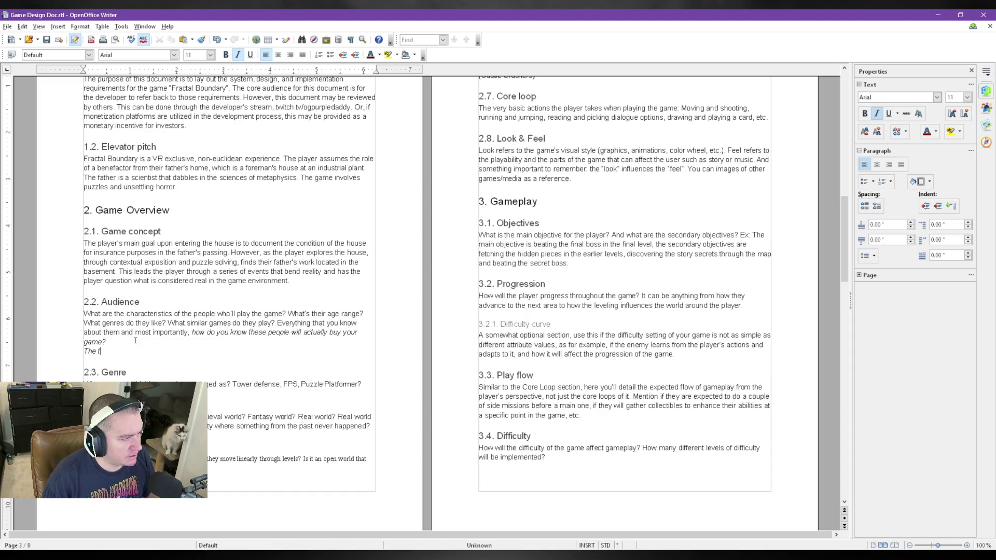
pyautogui.press('BackSpace')
pyautogui.press('BackSpace')
pyautogui.press('BackSpace')
pyautogui.hotkey('ctrl', 'i')
pyautogui.write('The target audience ')
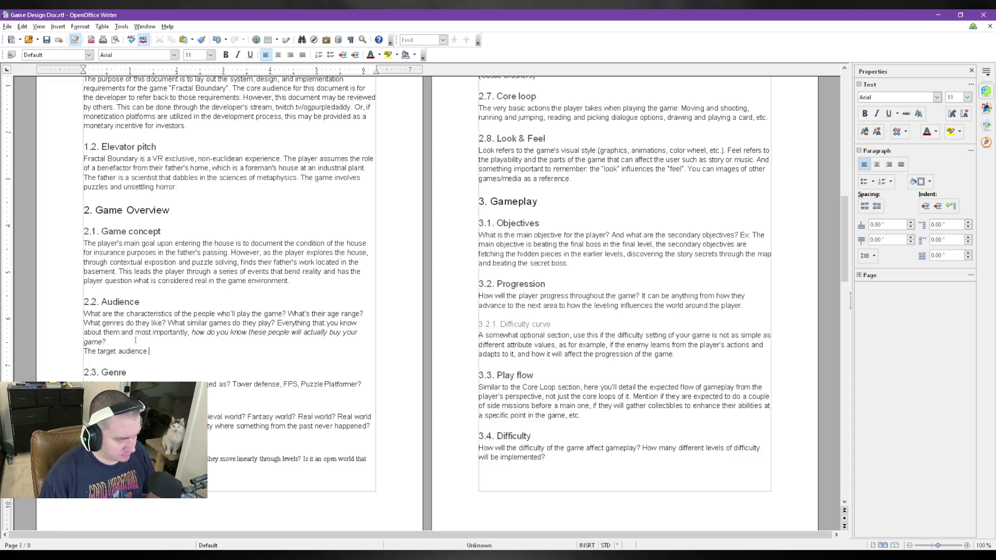
pyautogui.write('for')
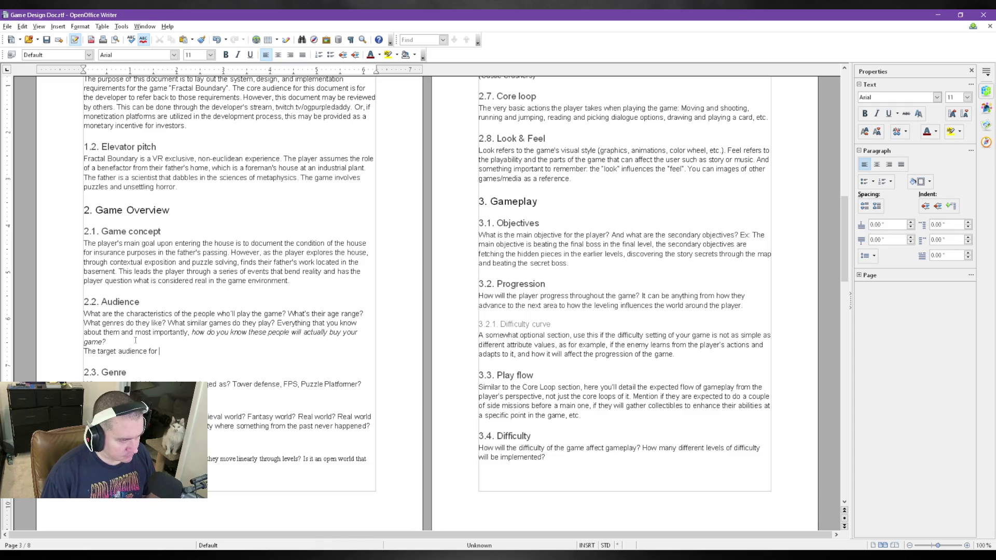
pyautogui.write(' this game is that of ')
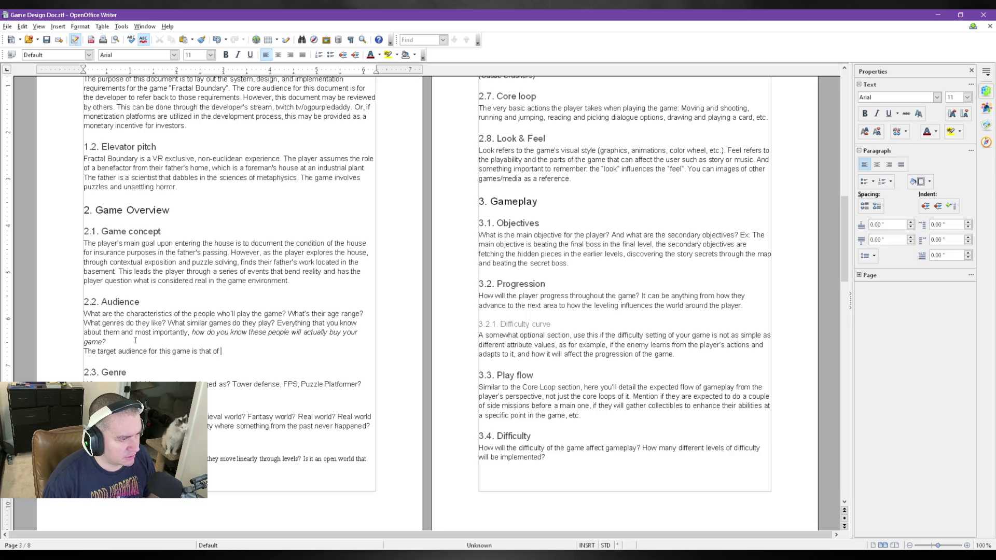
pyautogui.write('people who wi')
pyautogui.press('BackSpace')
pyautogui.write('like to deep dive the lore')
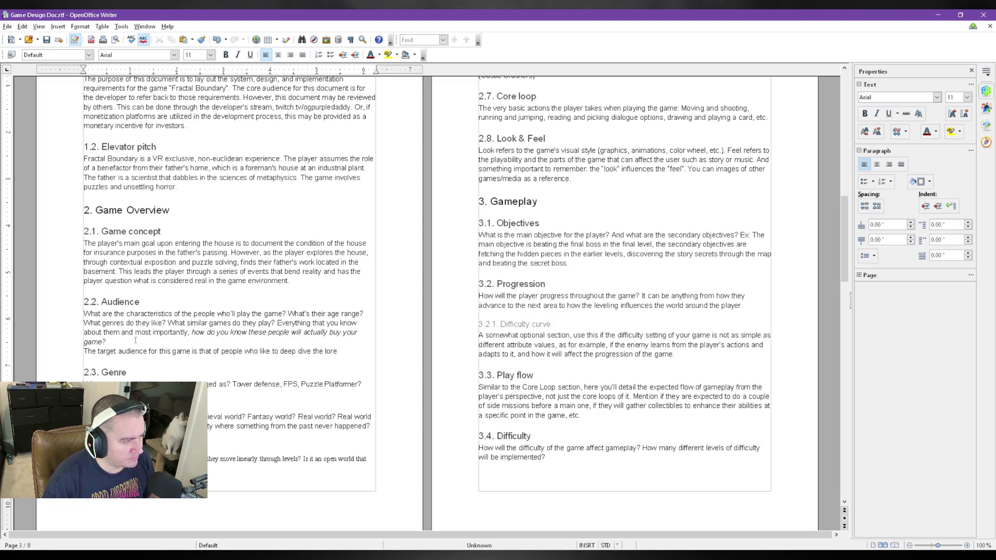
pyautogui.write(' of the g')
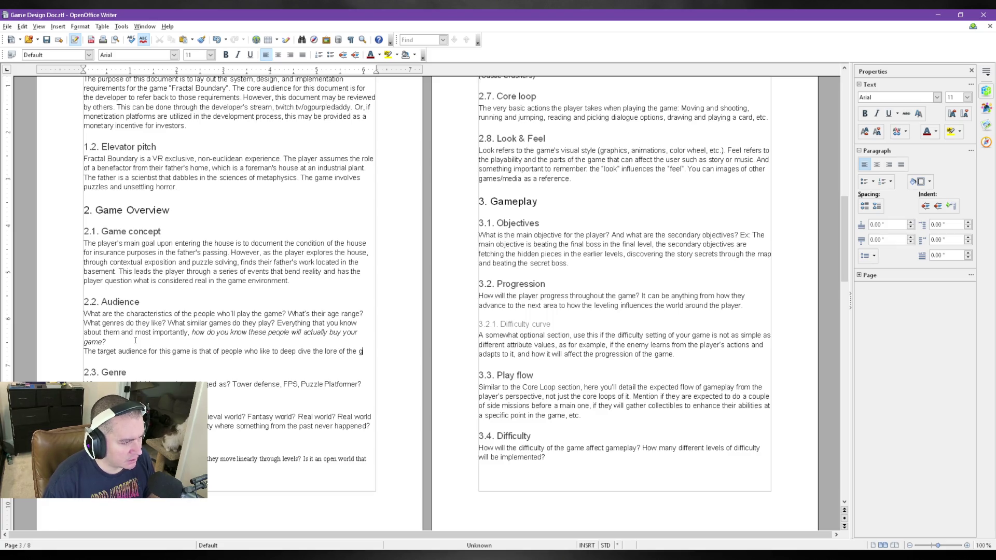
pyautogui.write('ame setting, as well as ')
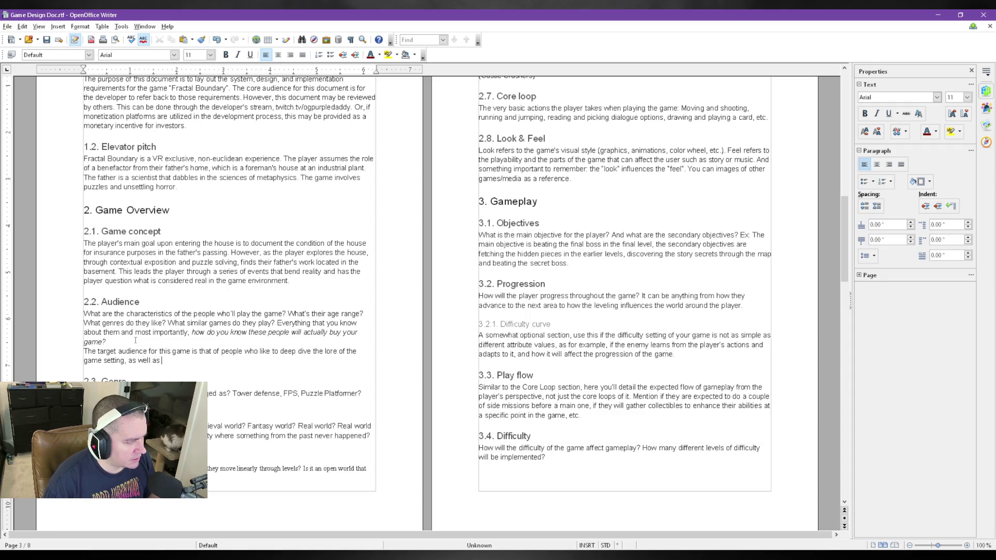
pyautogui.write('people who enjoy puzzles.')
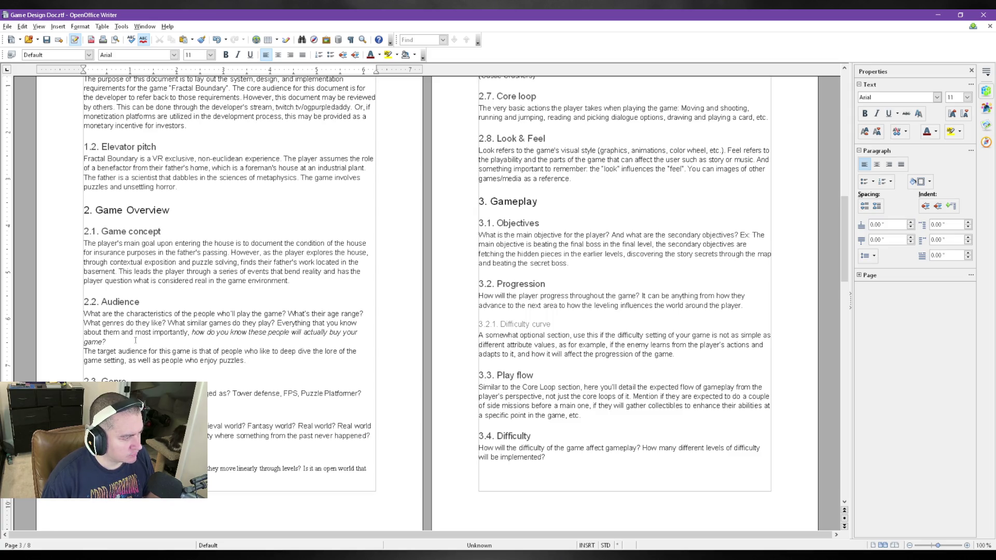
pyautogui.write(' Ther')
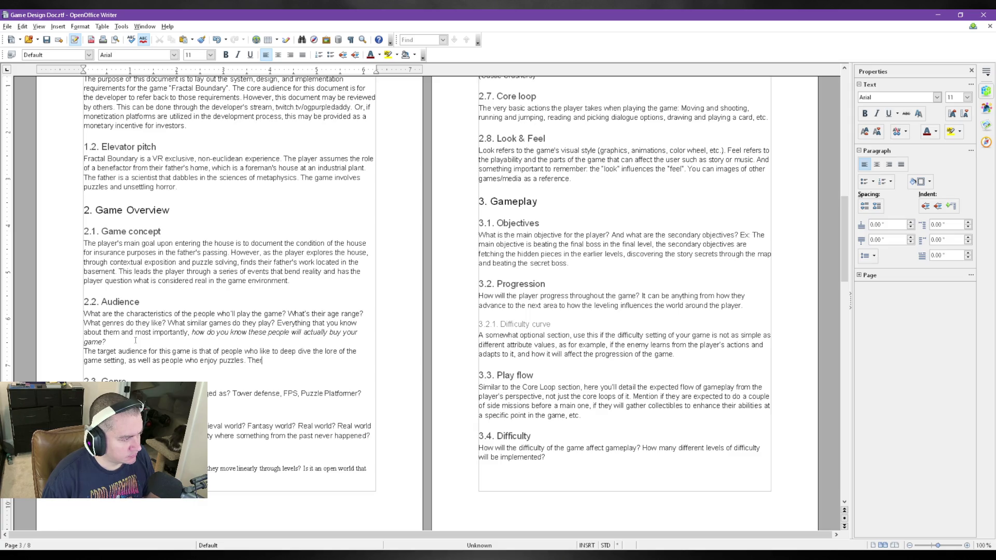
pyautogui.write('re')
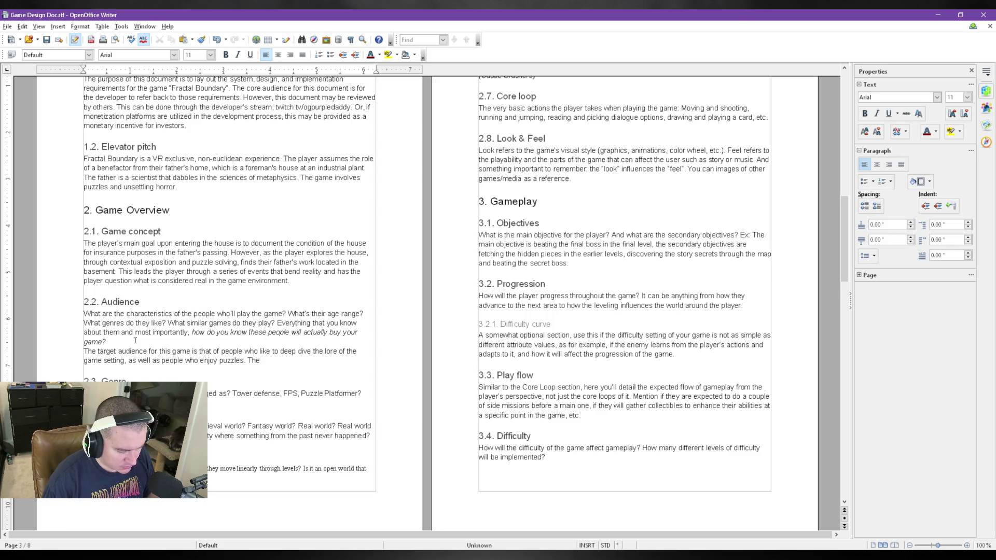
pyautogui.write('horror aspect will be lighter')
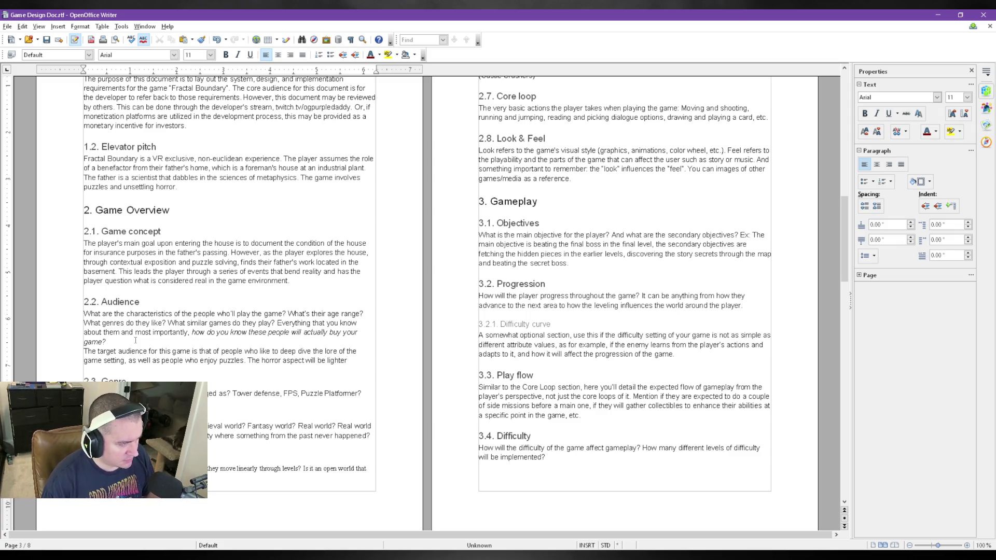
pyautogui.write(', and no')
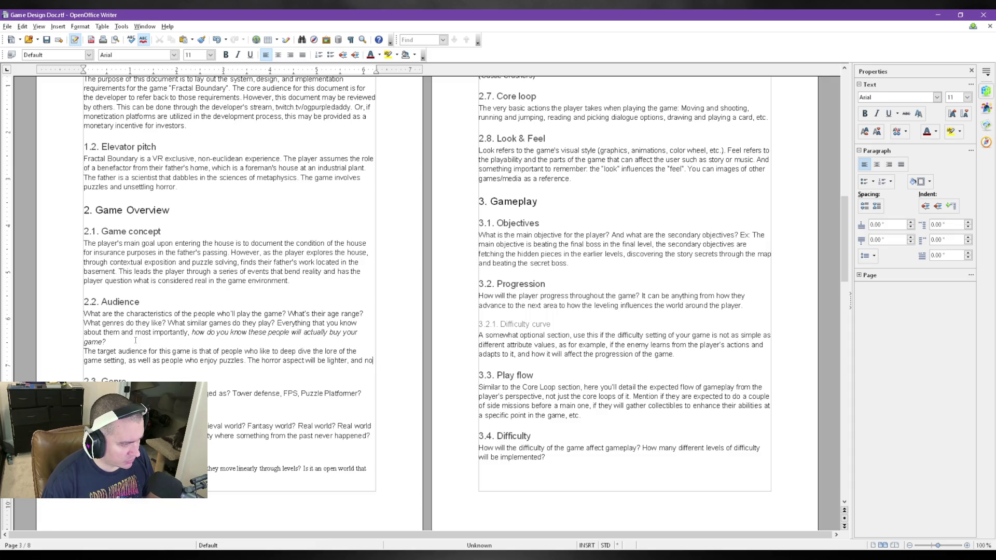
pyautogui.write(' jump')
pyautogui.write('cares, so the')
pyautogui.write('arget audience ')
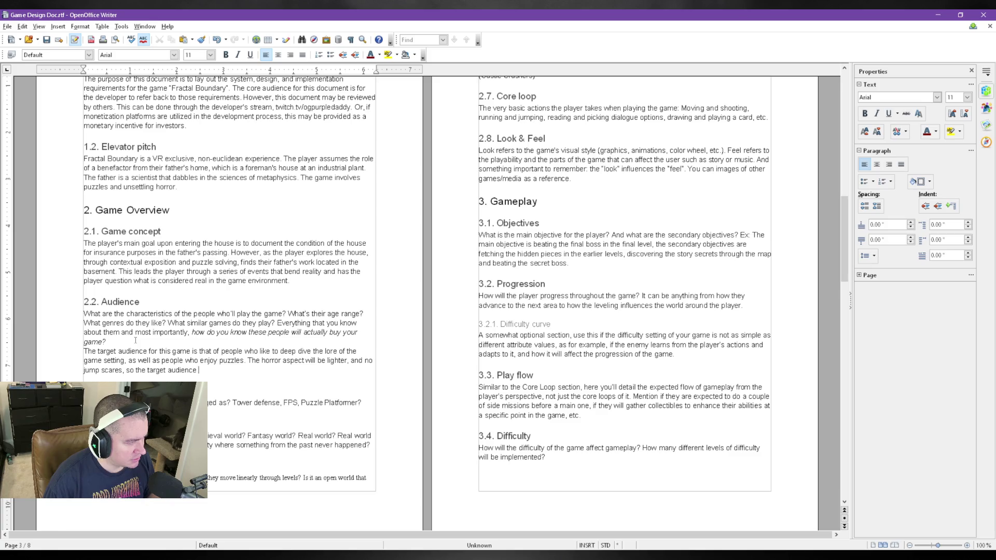
pyautogui.write('would be those of thrillerekers.')
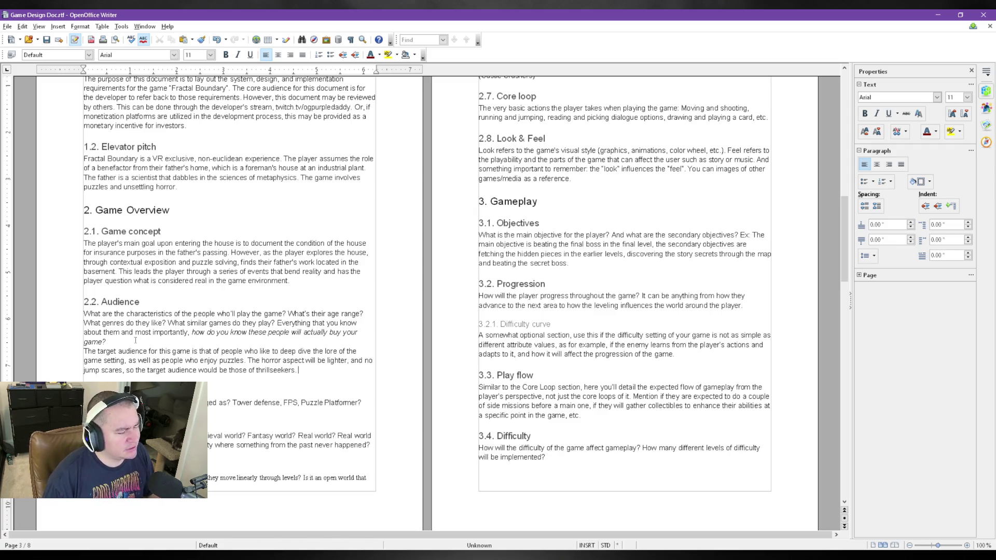
pyautogui.write('Similar games')
pyautogui.write('would')
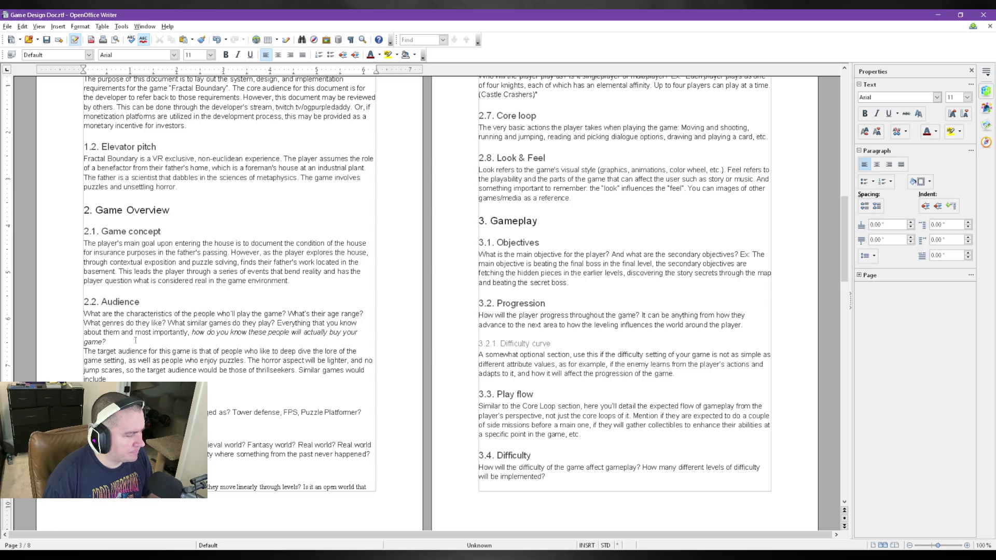
pyautogui.write(' include something like a lighter horro version of ')
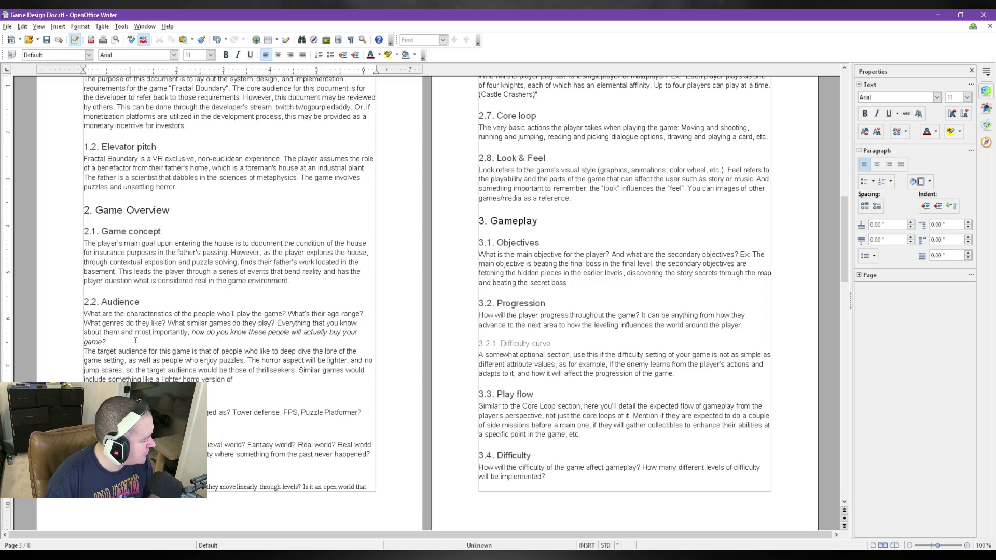
pyautogui.write('Resident Evil')
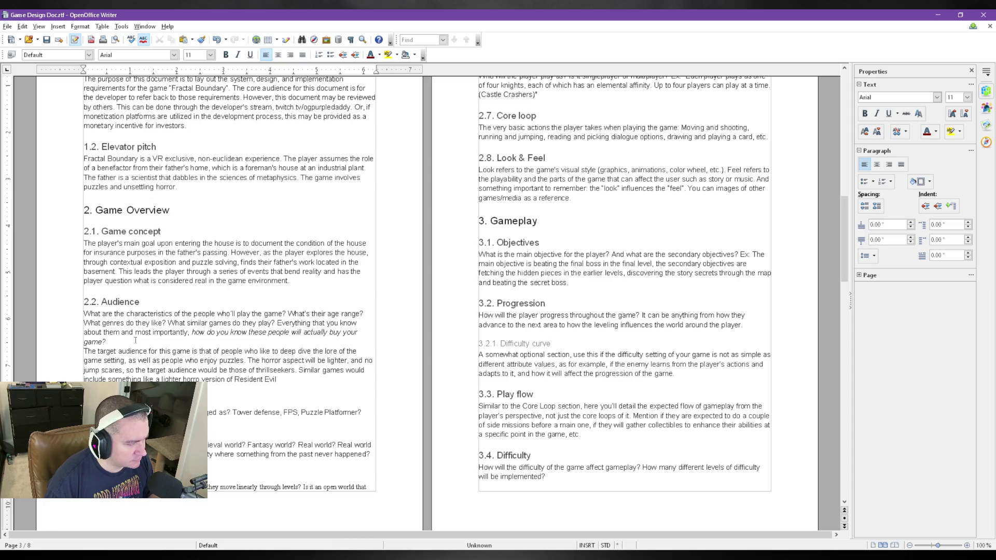
# - Replace Resident Evil with a lighter horror version of Visage in the similar-games sentence and save
pyautogui.press('BackSpace')
pyautogui.press('BackSpace')
pyautogui.press('BackSpace')
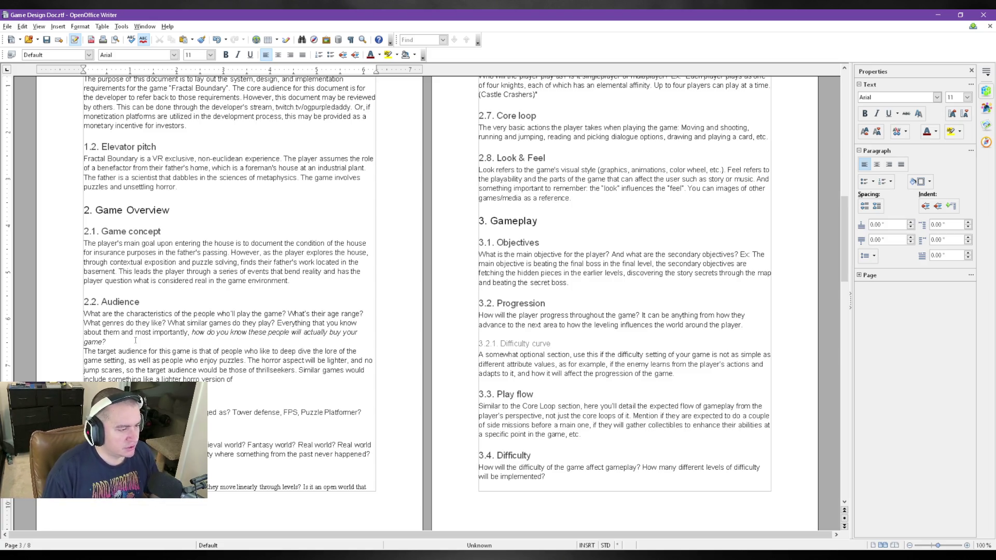
pyautogui.write('Visage')
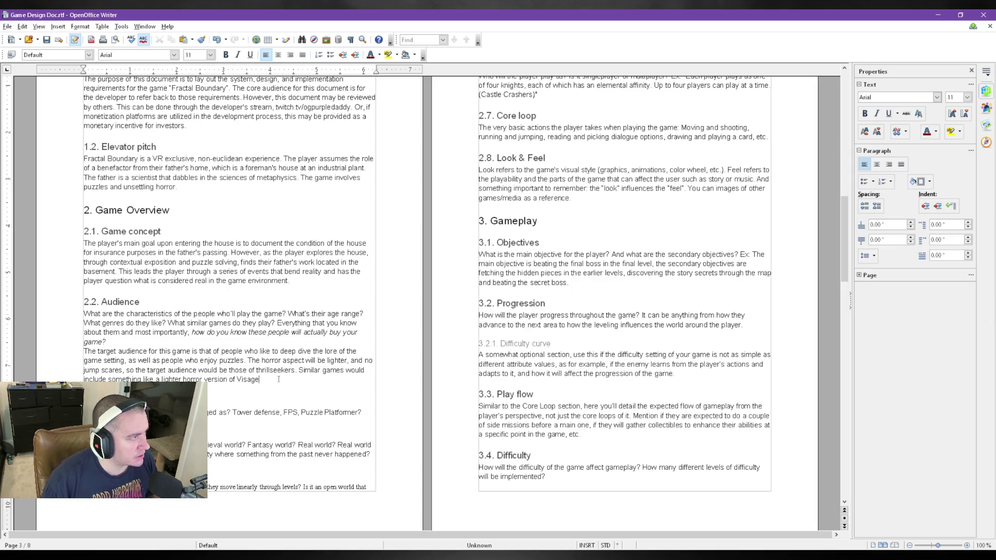
pyautogui.hotkey('ctrl', 's')
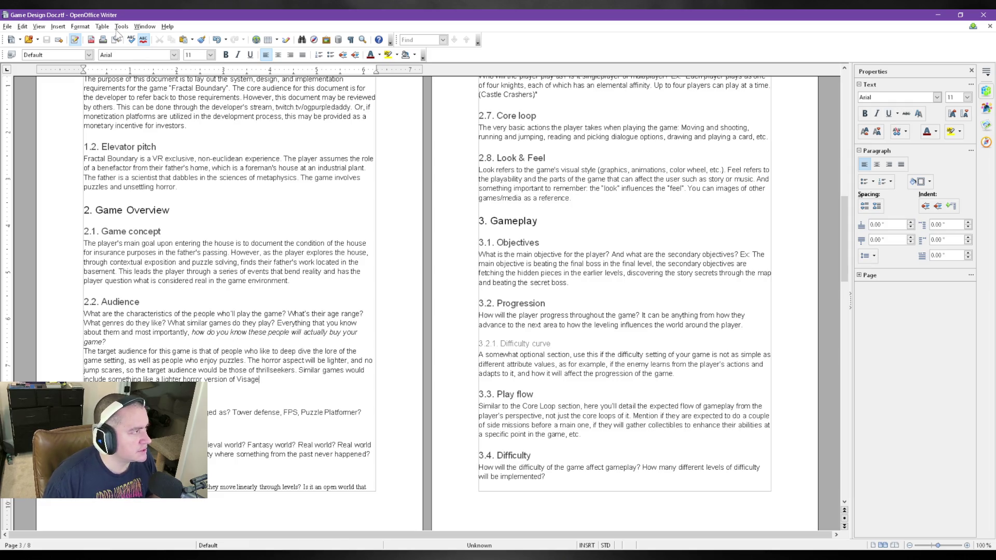
# - Run a spelling check through the whole document, then return the caret after Visage
pyautogui.click(122, 26)
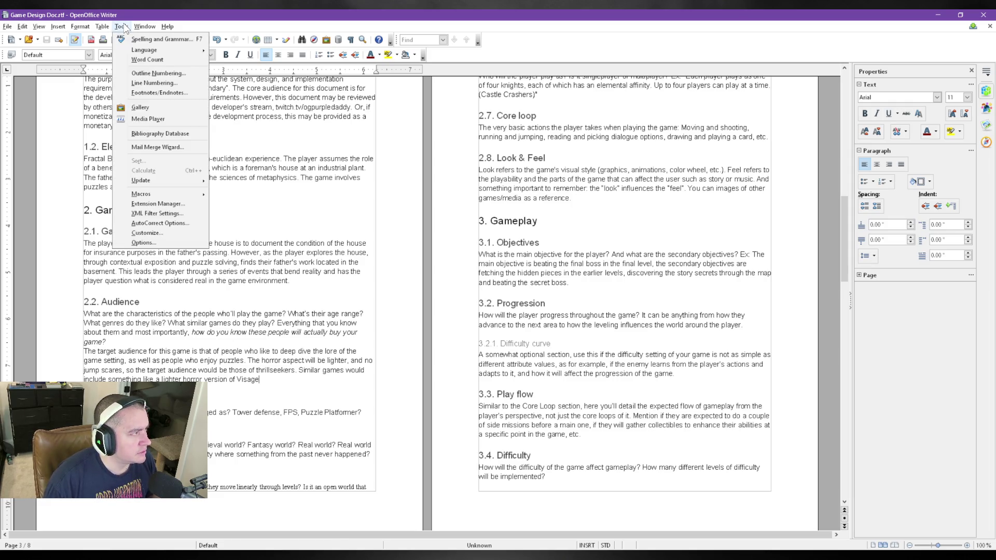
pyautogui.click(136, 39)
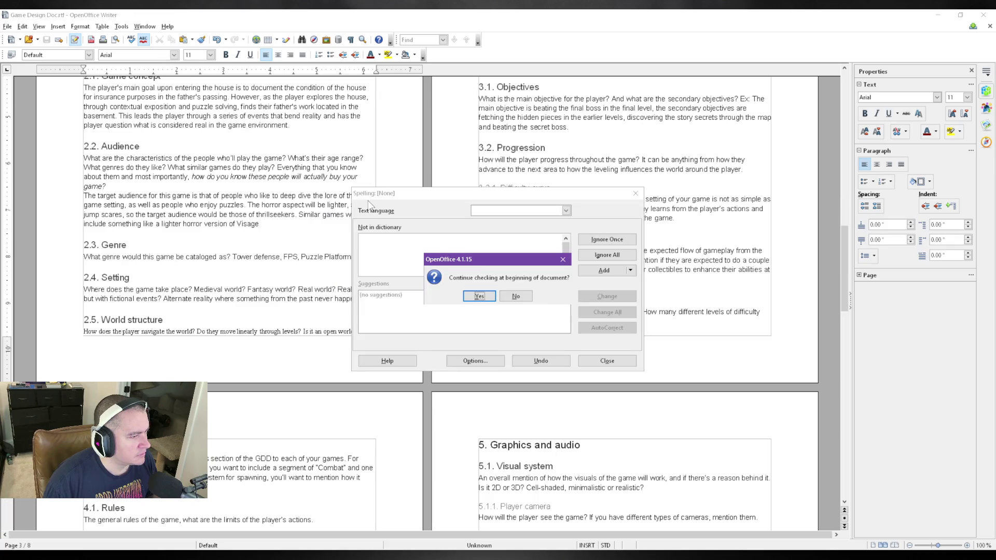
pyautogui.click(480, 296)
pyautogui.press('Return')
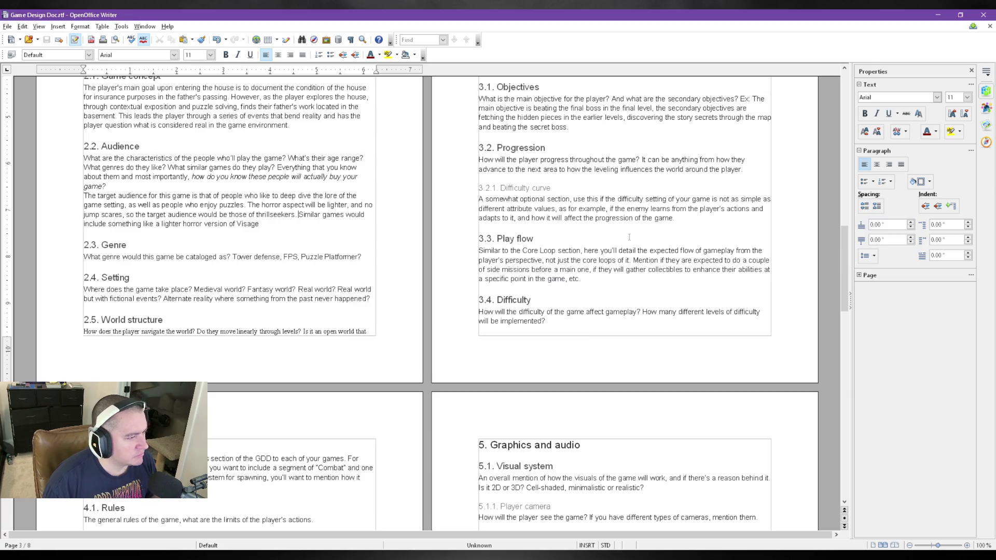
pyautogui.scroll(-6, 252, 378)
pyautogui.scroll(-3, 253, 378)
pyautogui.scroll(8, 264, 366)
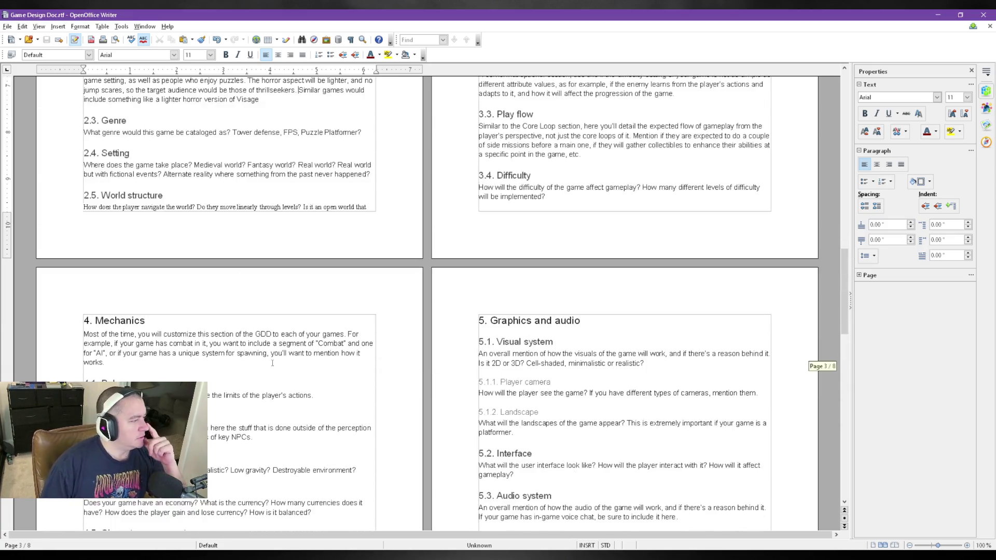
pyautogui.scroll(4, 273, 360)
pyautogui.scroll(4, 272, 360)
pyautogui.scroll(-2, 272, 360)
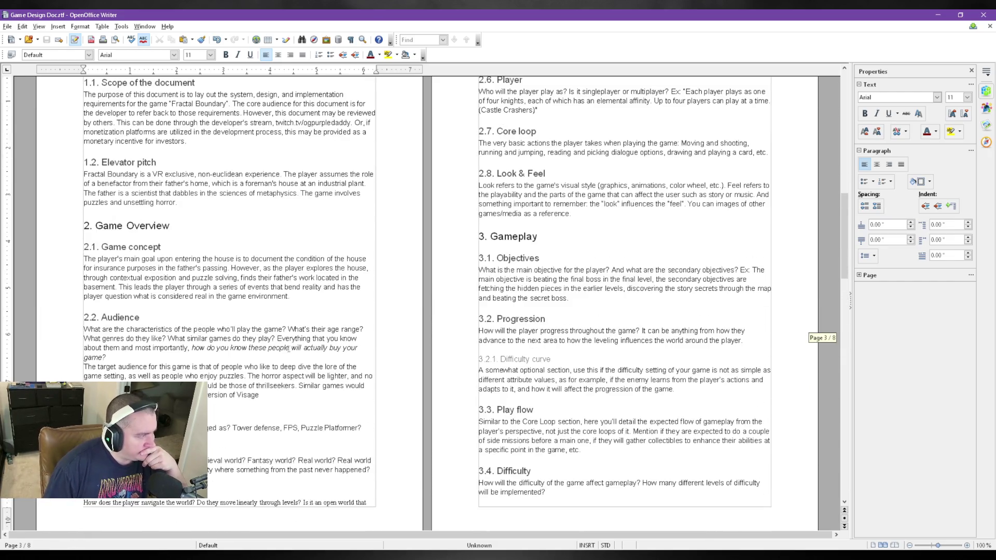
pyautogui.click(281, 396)
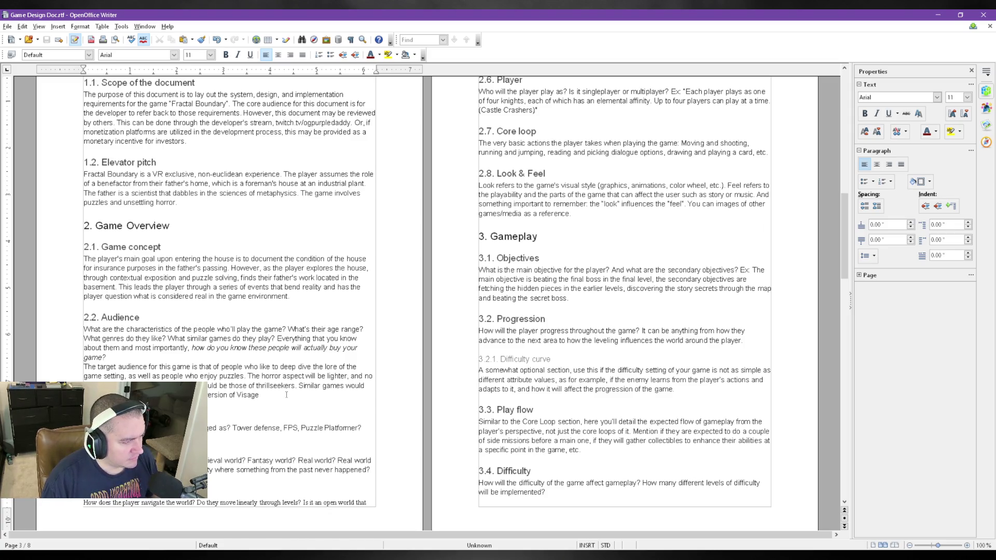
pyautogui.write(', with the puzzles')
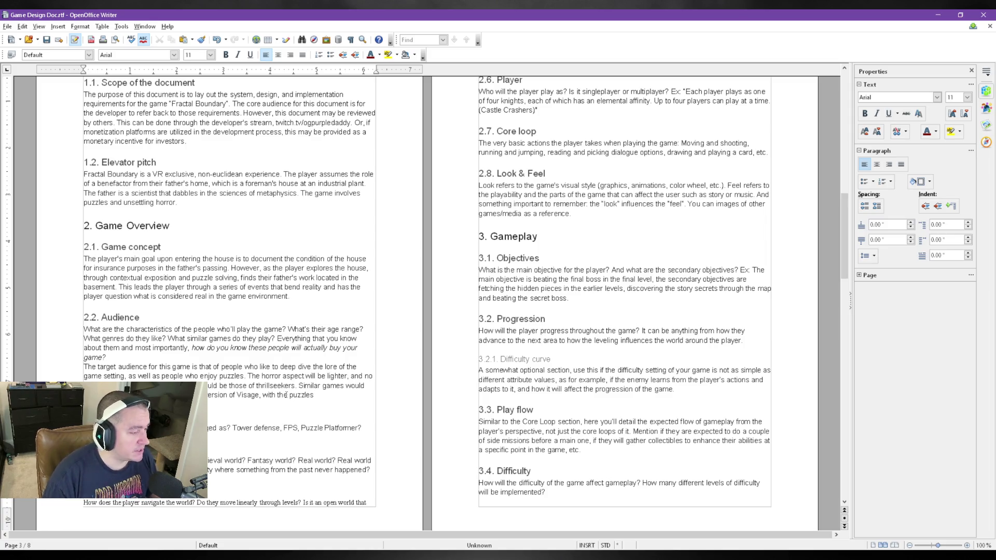
pyautogui.write('of Resident Evil')
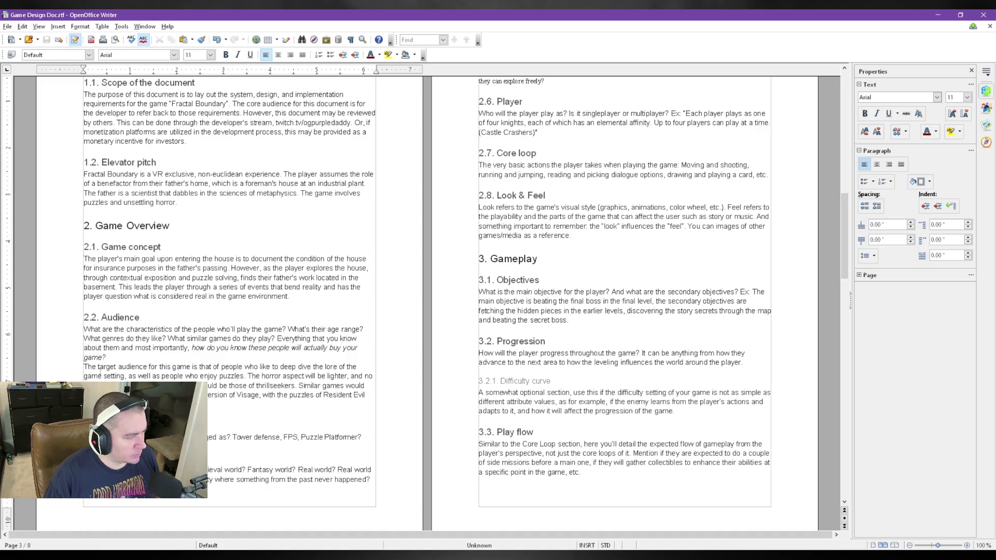
pyautogui.write('uzzles of Resident Evil ... nsettling ')
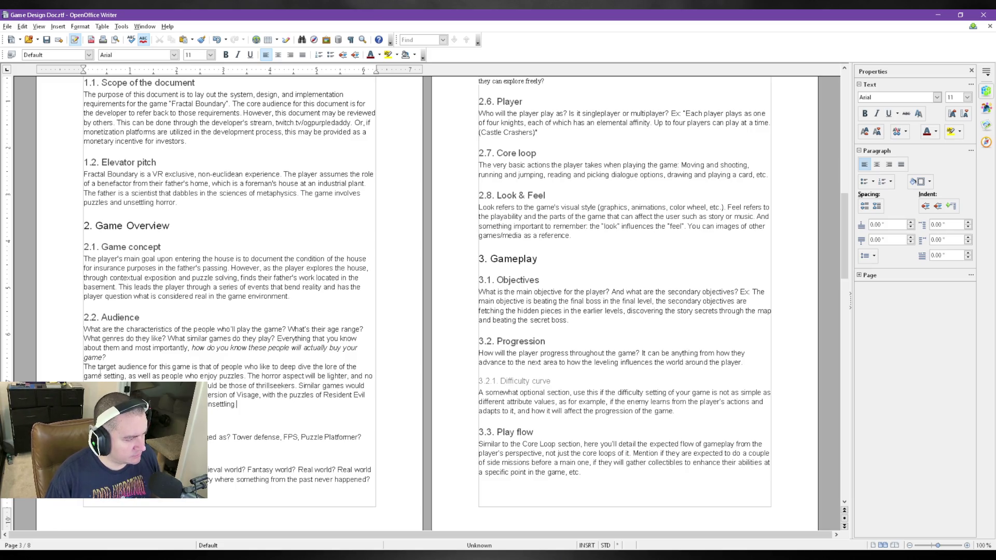
pyautogui.write('environment to keep them from pursuing t')
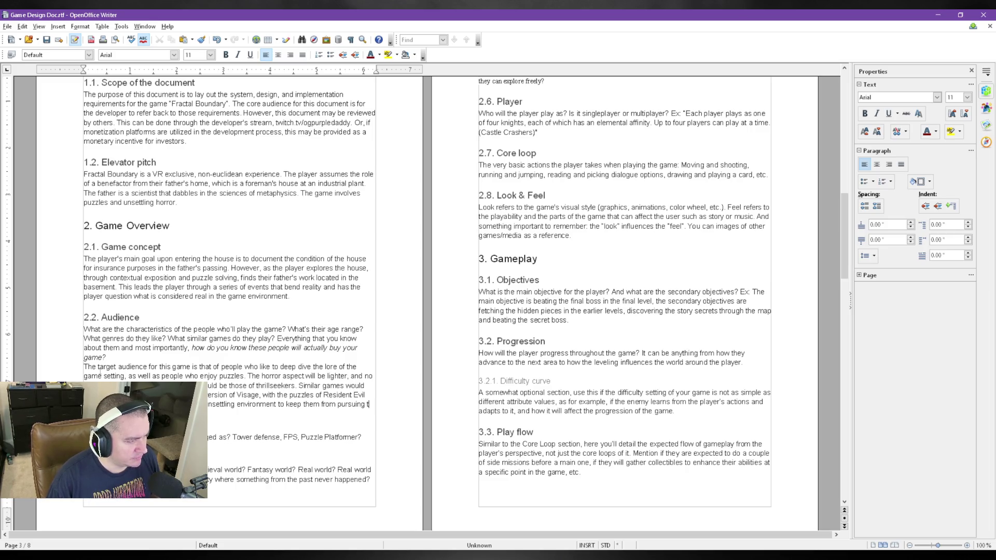
# - Extend the Audience answer with Resident Evil-style puzzles, unsettling environments and a purchase sentence
pyautogui.press('Return')
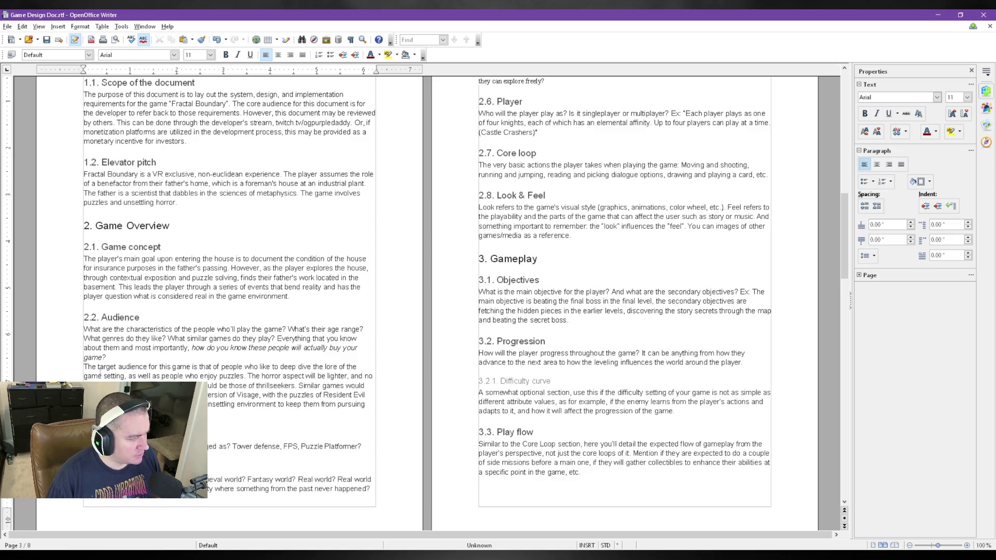
pyautogui.write('the game')
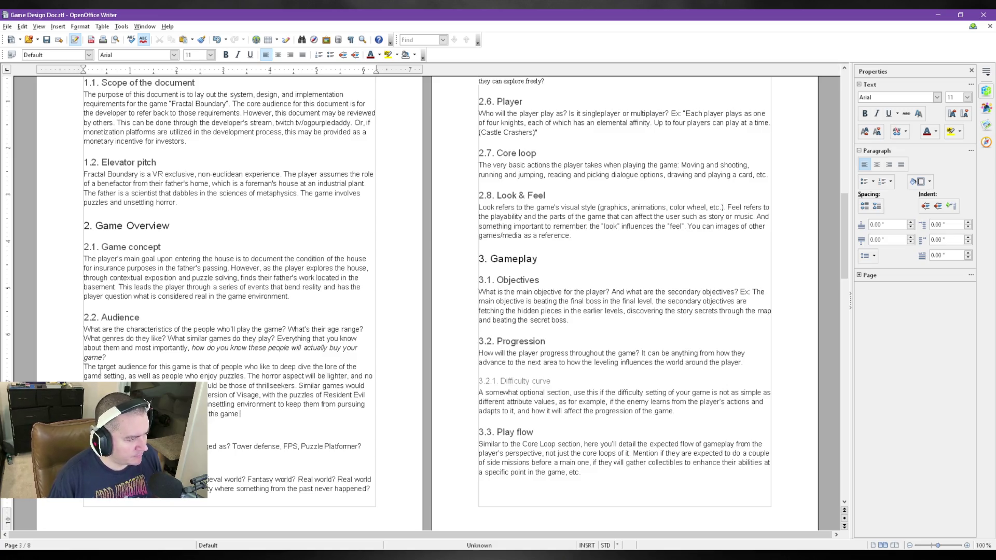
pyautogui.write(' to')
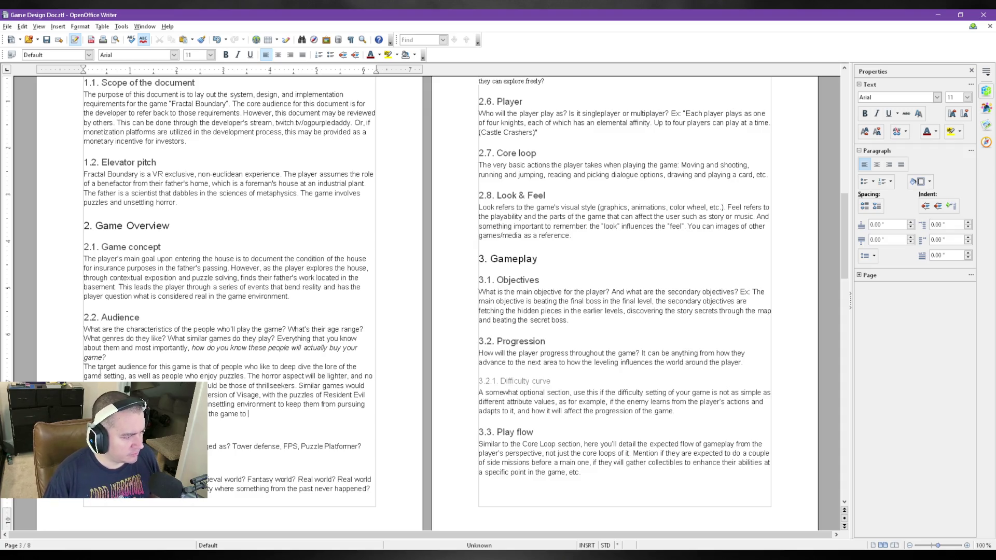
pyautogui.write(' exercise the mind and')
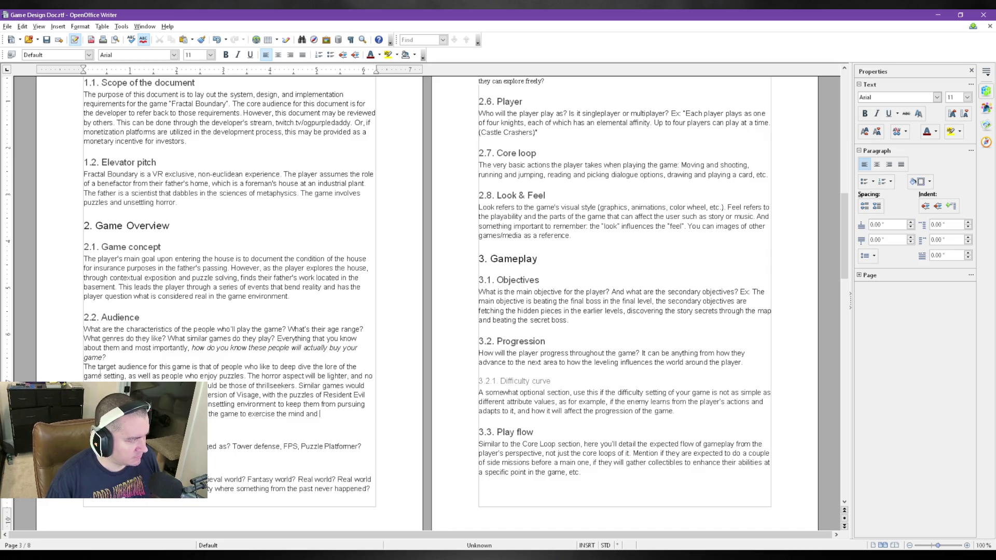
pyautogui.press('BackSpace')
pyautogui.press('BackSpace')
pyautogui.press('BackSpace')
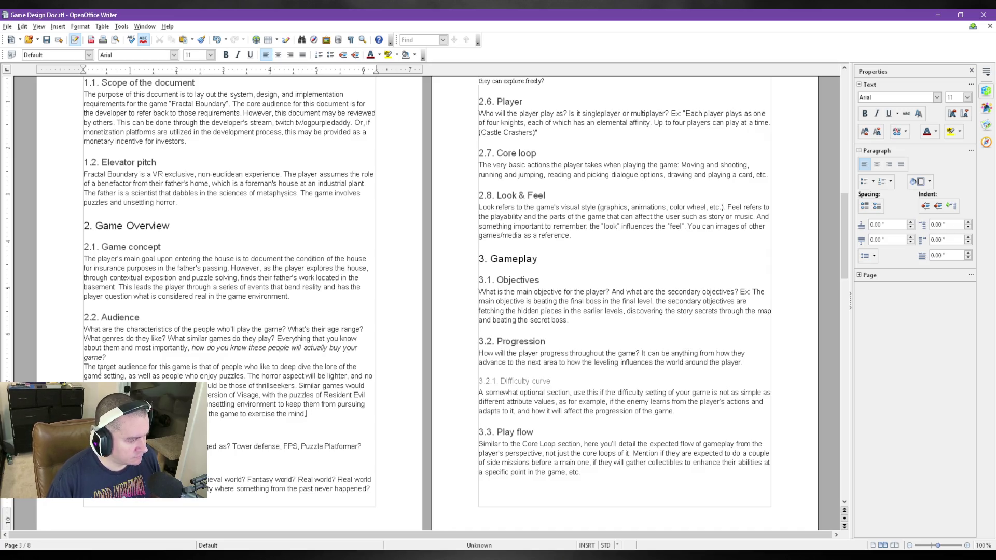
pyautogui.write(',')
pyautogui.press('BackSpace')
pyautogui.press('BackSpace')
pyautogui.write('d. If they see')
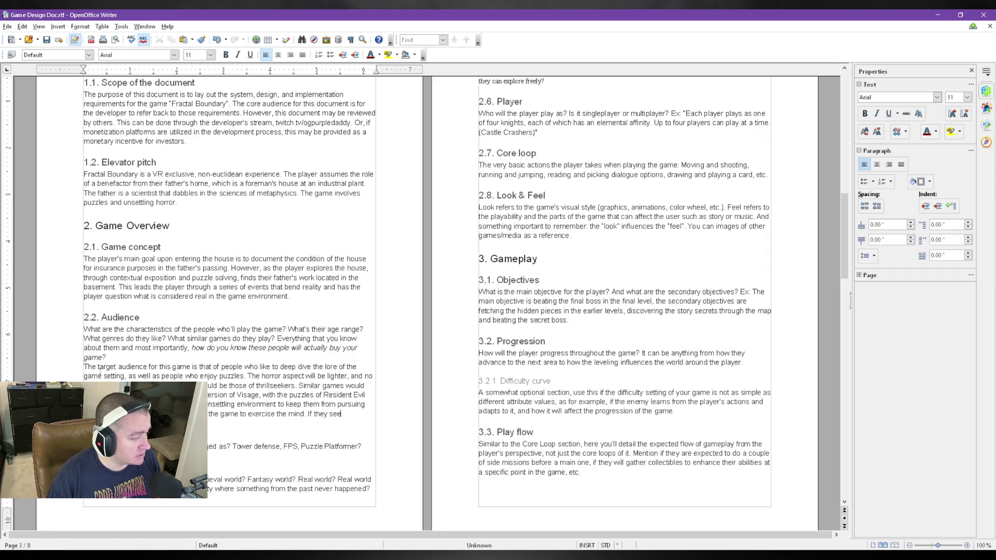
pyautogui.write(' this game')
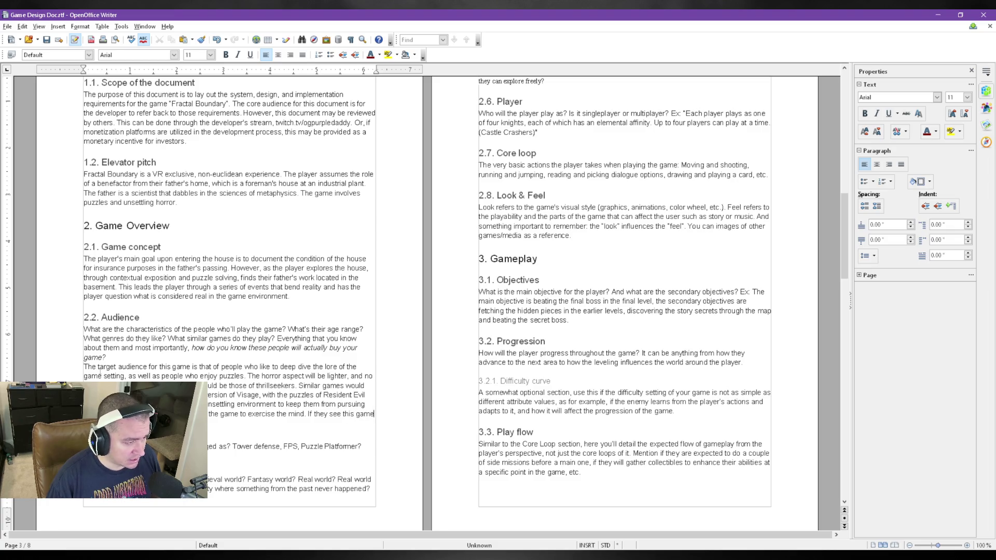
pyautogui.write(' in')
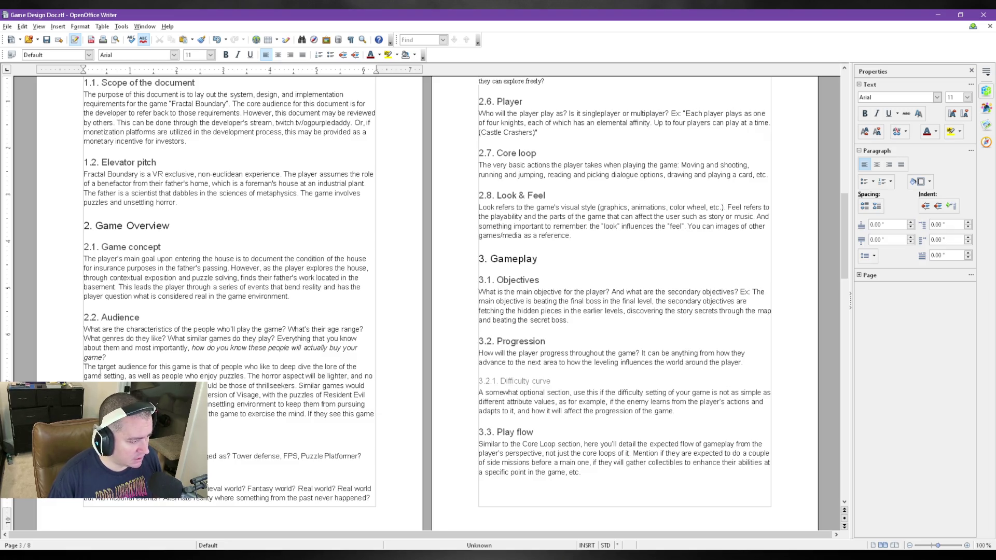
pyautogui.write('to purchase')
pyautogui.write('because of the options of ')
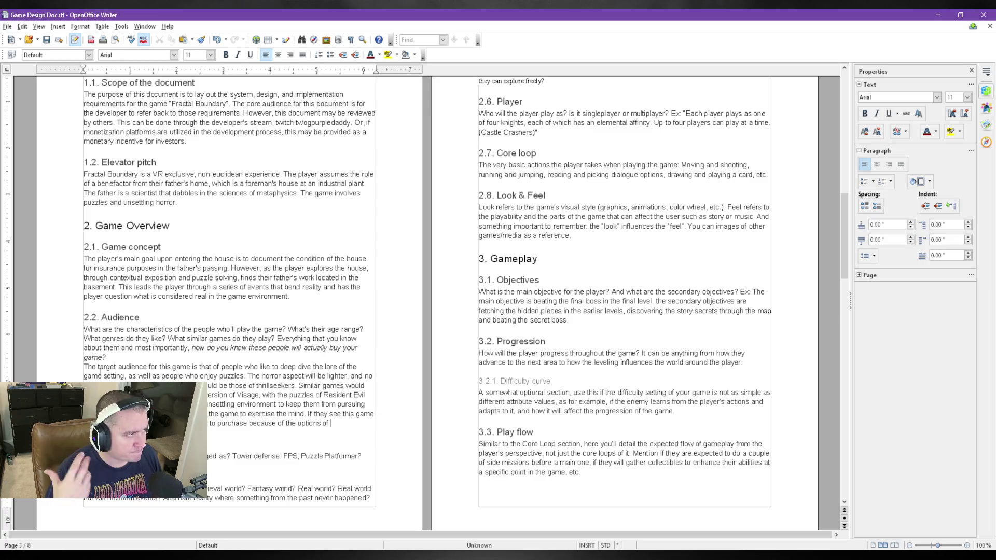
pyautogui.write('choices that')
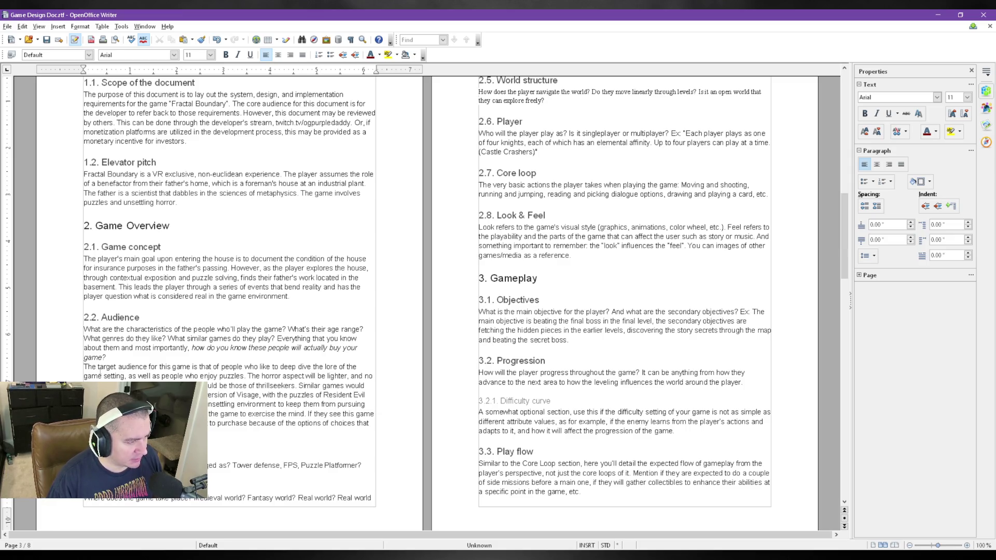
pyautogui.write('e viewer may have different answers in mind and')
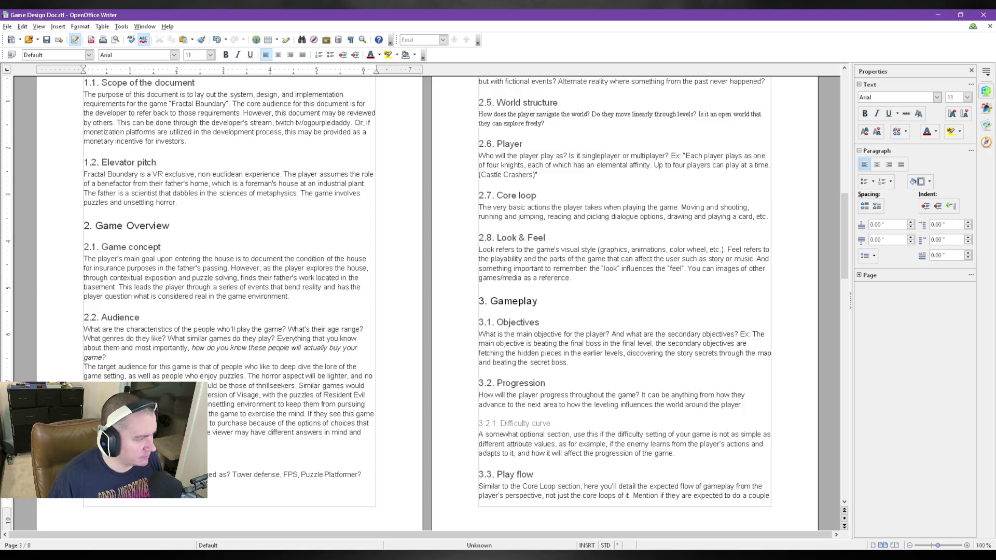
# - Delete the Audience template question paragraph, leaving only the custom answer
pyautogui.hotkey('ctrl', 'shift', 'Up')
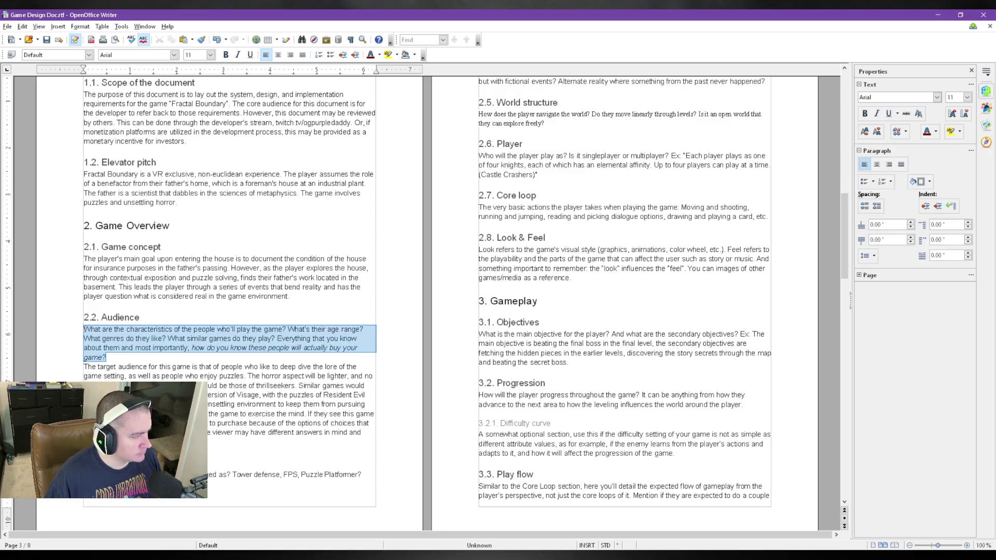
pyautogui.press('BackSpace')
pyautogui.press('BackSpace')
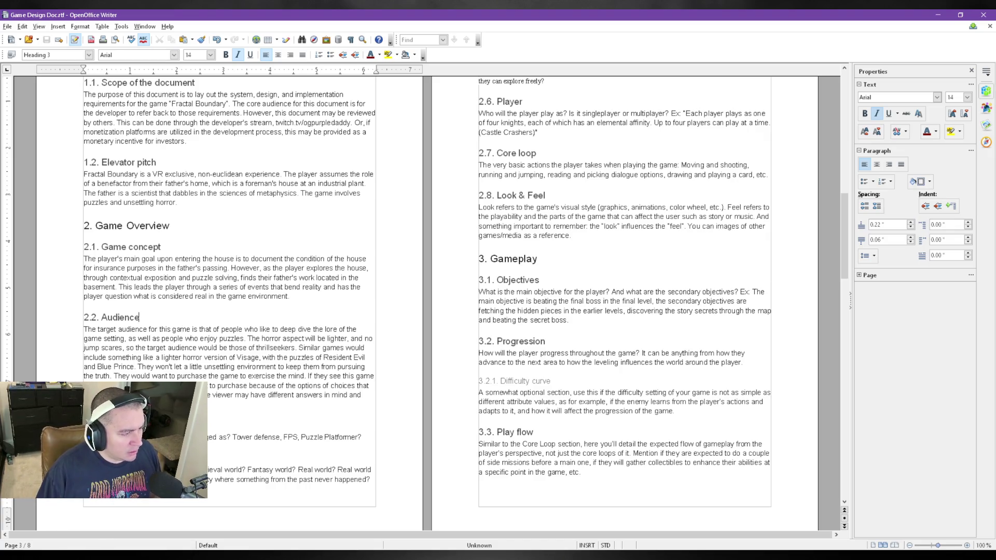
pyautogui.scroll(-1, 309, 416)
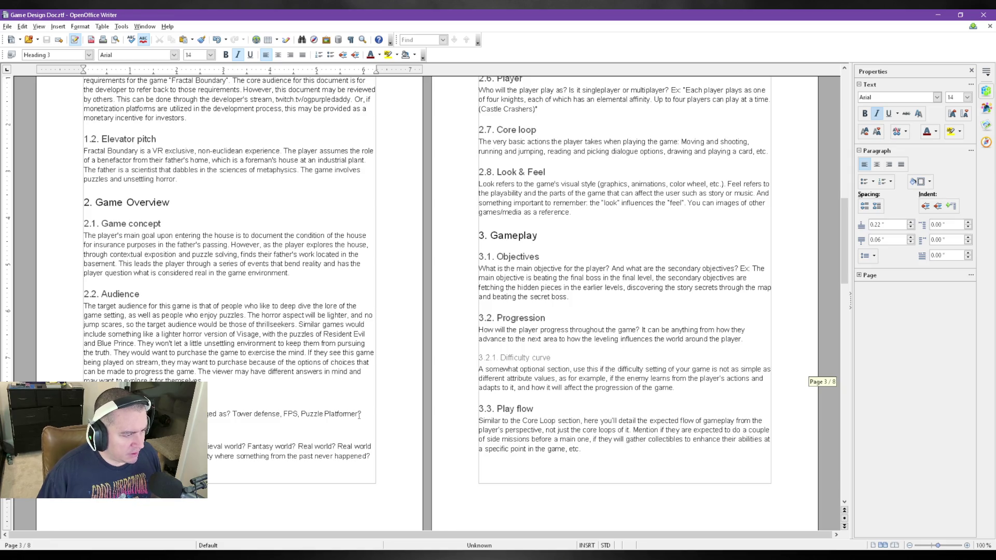
# - Replace the Genre template question with 'Puzzle, Horror, Exploration' and save
pyautogui.moveTo(358, 413); pyautogui.dragTo(84, 414)
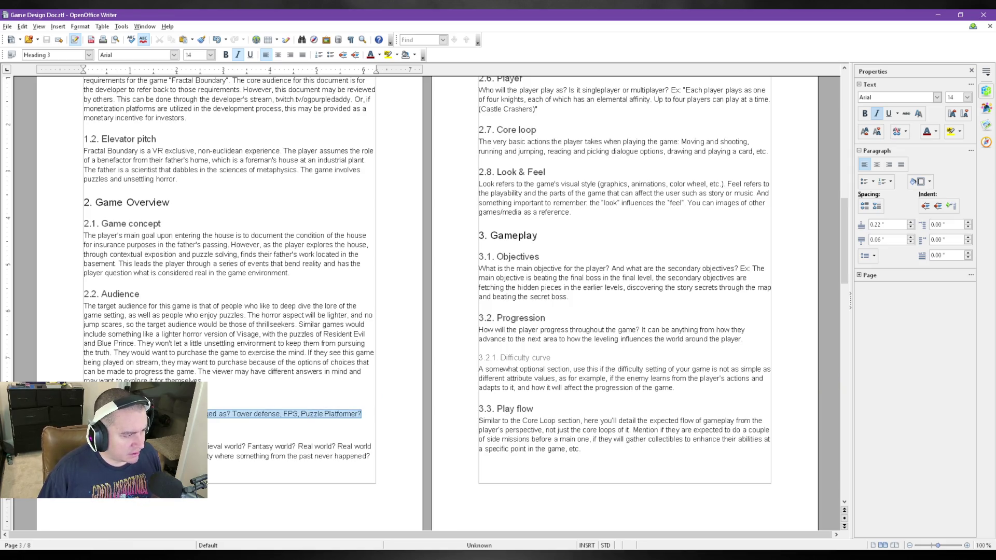
pyautogui.press('Delete')
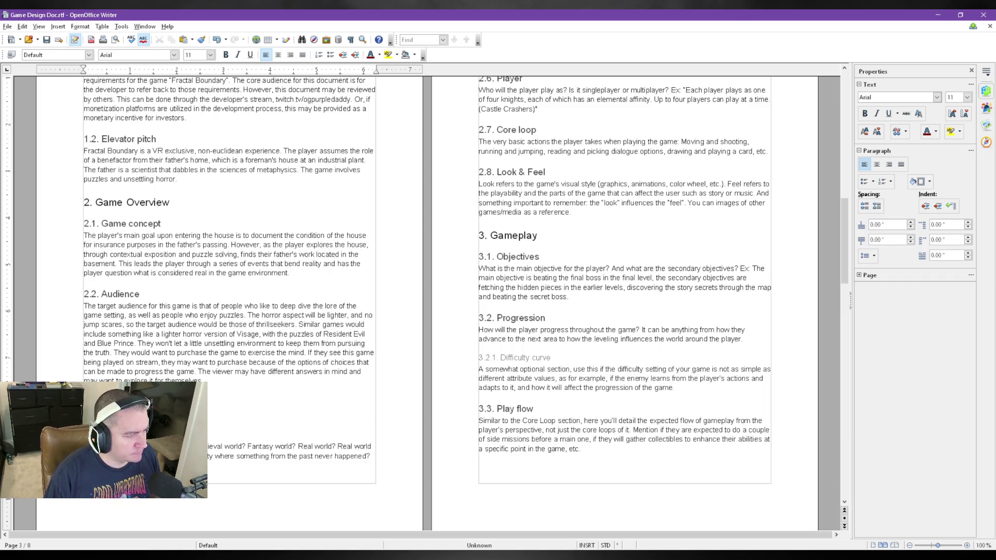
pyautogui.scroll(-1, 425, 304)
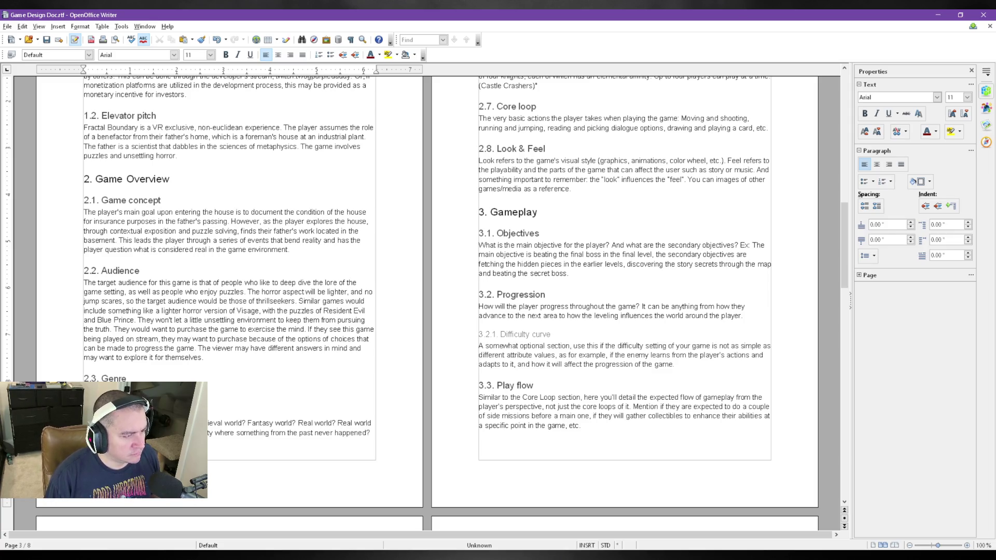
pyautogui.hotkey('ctrl', 's')
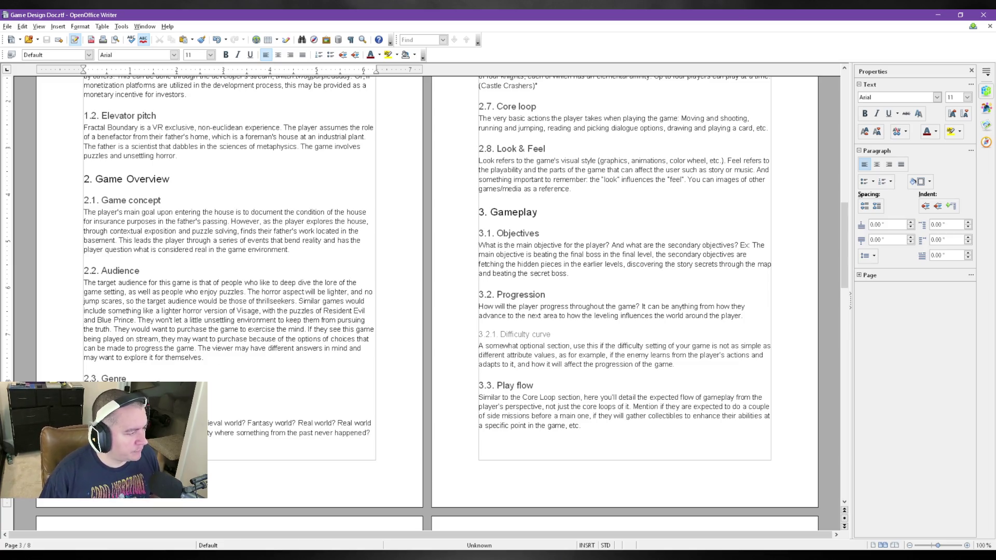
pyautogui.scroll(-1, 248, 461)
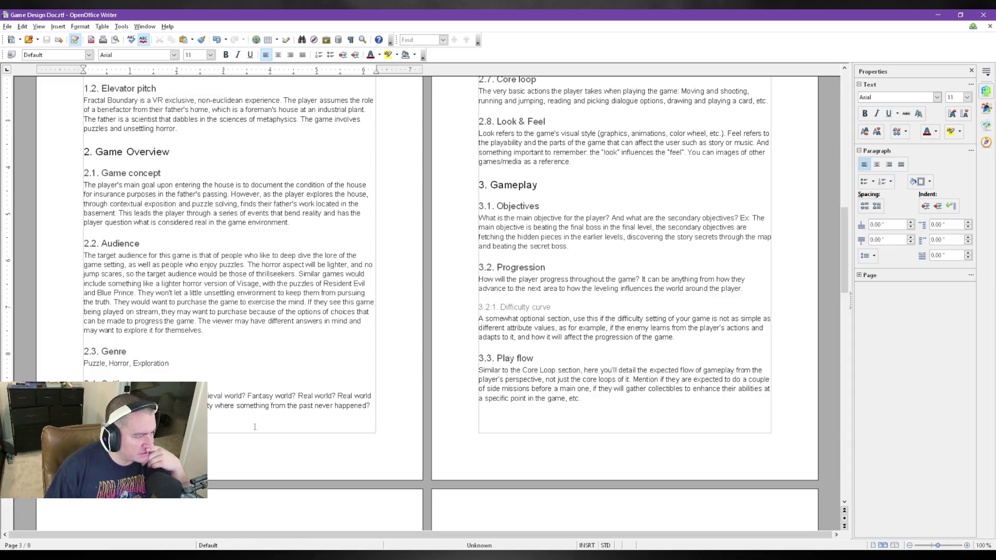
pyautogui.scroll(3, 360, 415)
pyautogui.scroll(-2, 363, 411)
pyautogui.scroll(-1, 365, 405)
pyautogui.moveTo(367, 405); pyautogui.dragTo(117, 395)
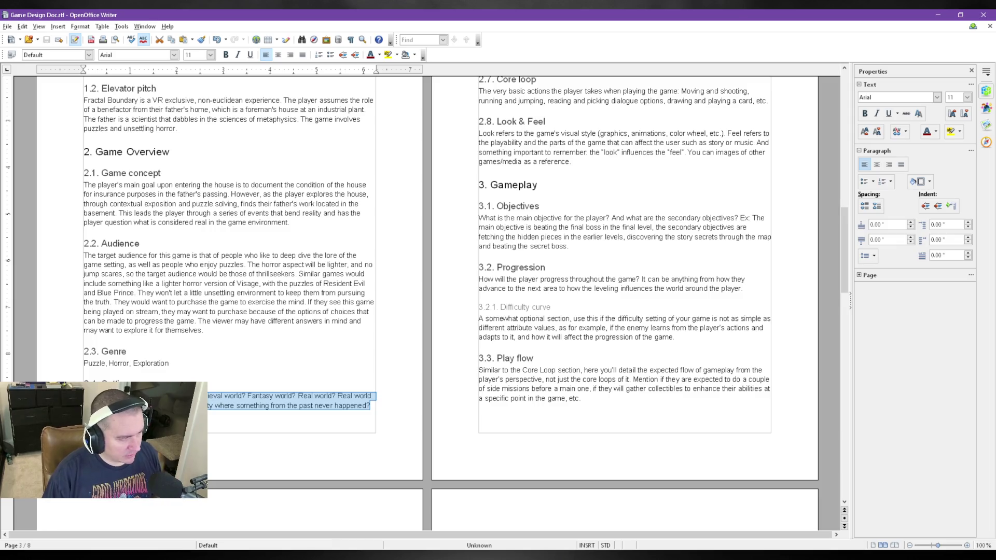
# - Remove the Setting template questions and begin a custom Setting answer about when the game is dated
pyautogui.hotkey('ctrl', 'v')
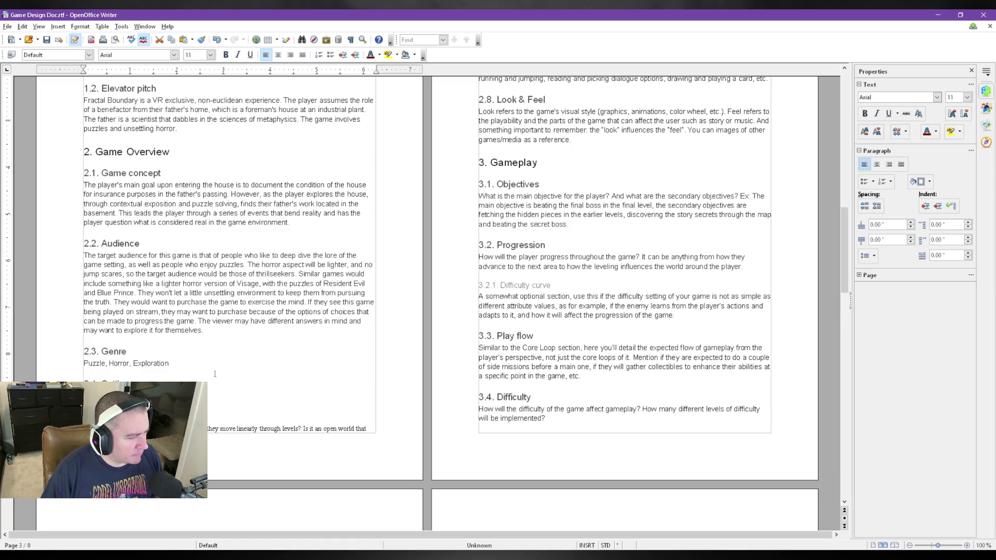
pyautogui.click(215, 373)
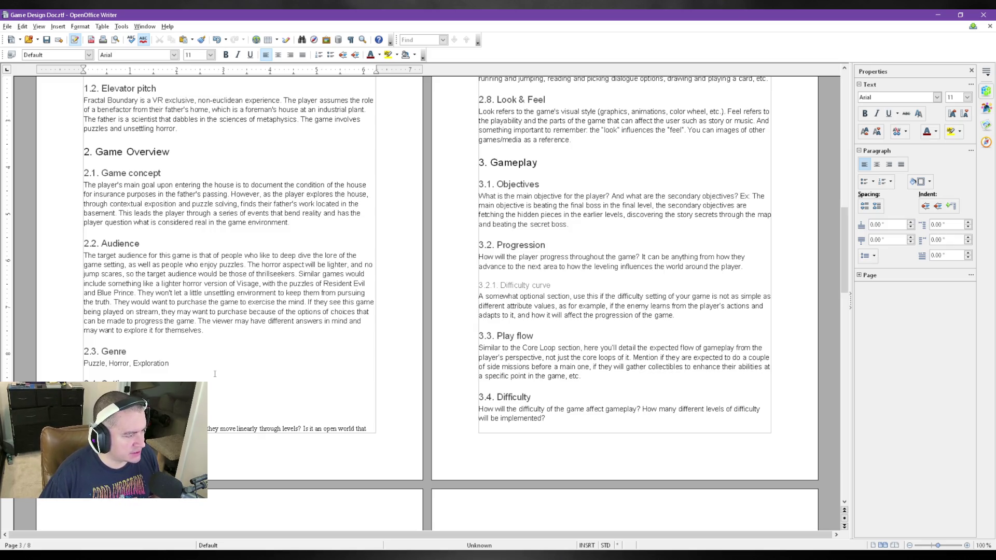
pyautogui.write('n the game is dated. With')
# - Continue the Setting answer with 80's style furnishings and scientific equipment in the house
pyautogui.press('BackSpace')
pyautogui.press('BackSpace')
pyautogui.press('BackSpace')
pyautogui.press('BackSpace')
pyautogui.press('BackSpace')
pyautogui.write('It will be ')
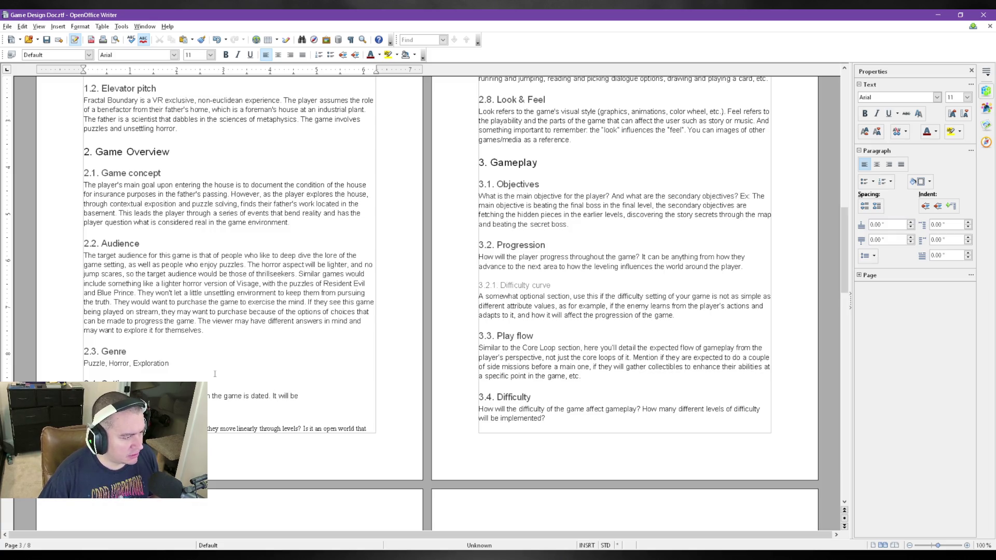
pyautogui.write('furnished with')
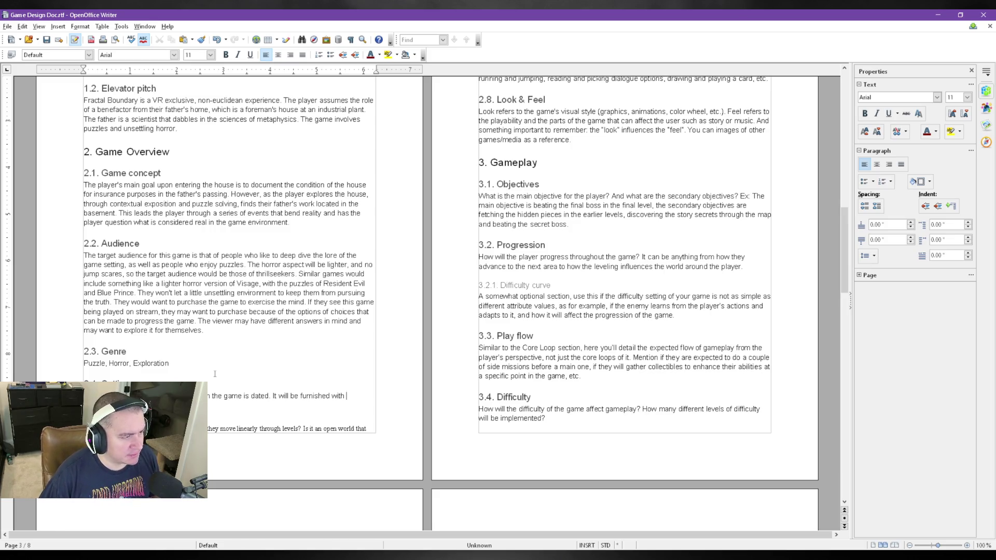
pyautogui.write('80')
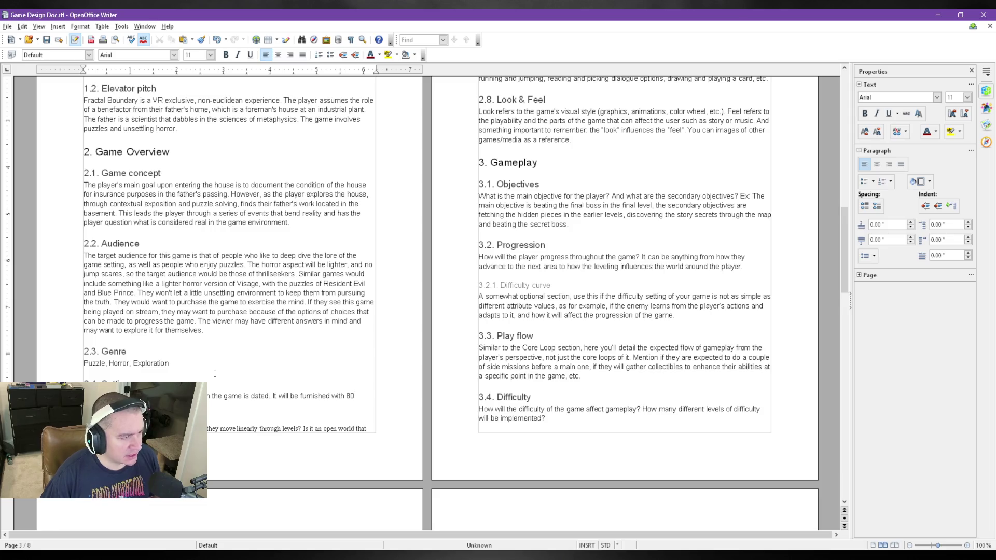
pyautogui.write("'s style")
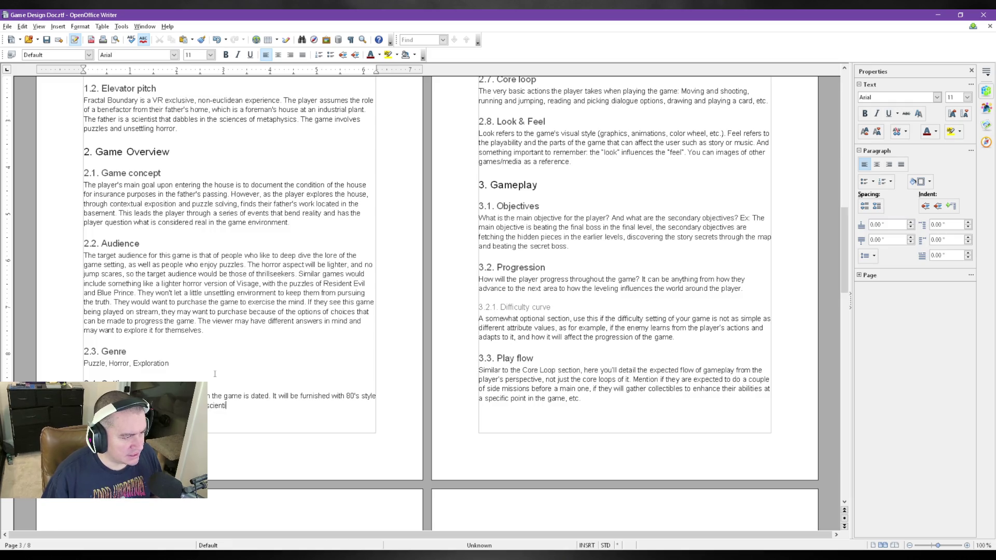
pyautogui.write('scientific equipment found in the house will be ')
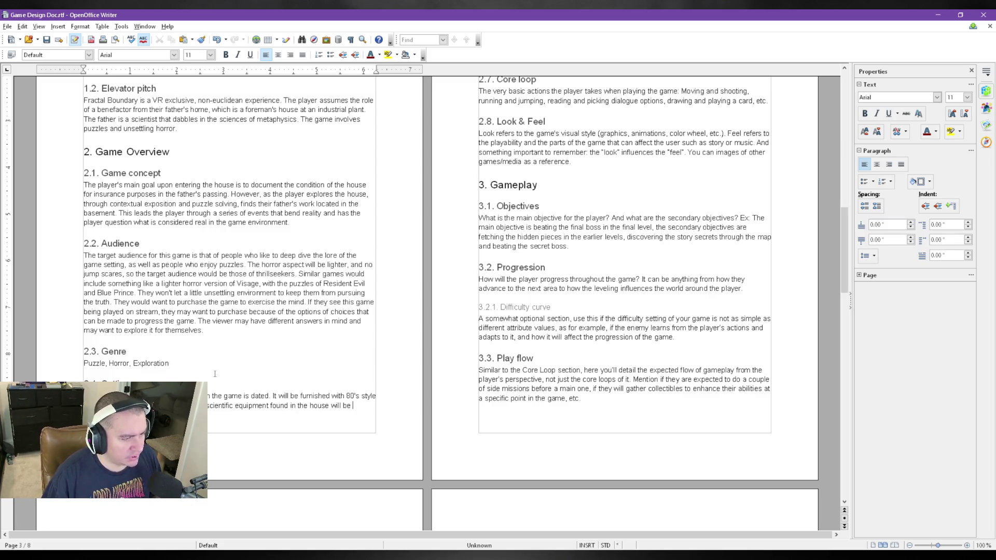
pyautogui.write('sci-fi.')
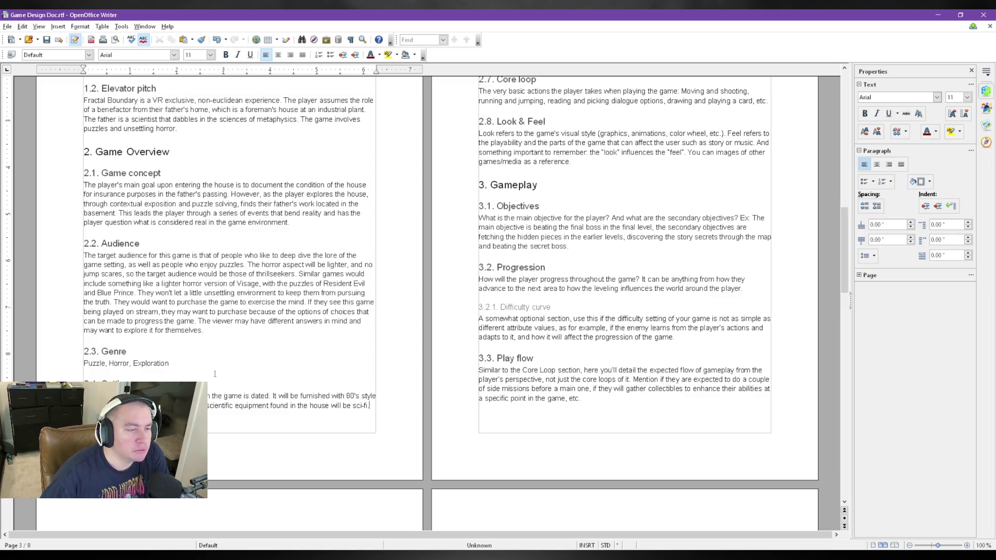
pyautogui.scroll(5, 616, 326)
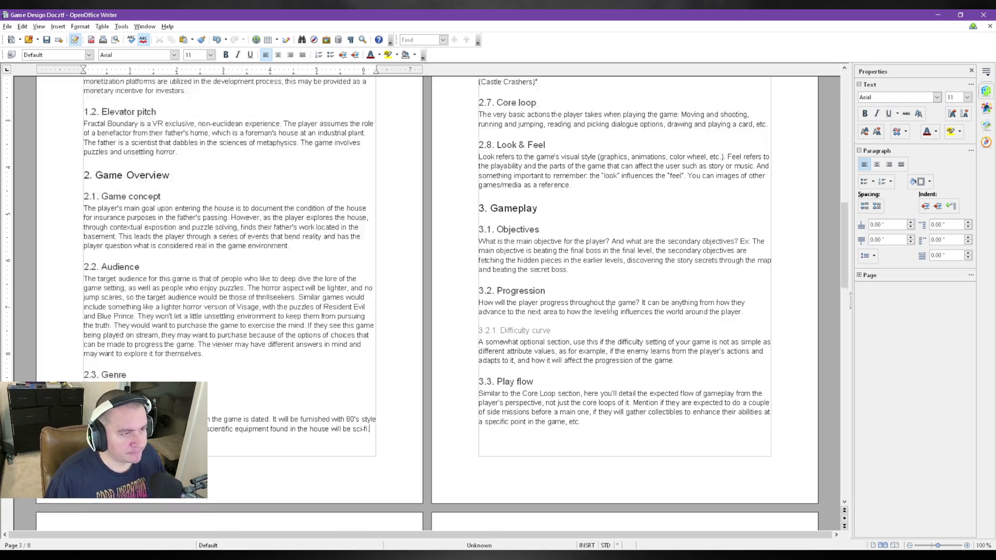
# - Save, then select the World structure prompt to overwrite it with the equipment-and-mud-room description
pyautogui.hotkey('ctrl', 's')
pyautogui.click(543, 248)
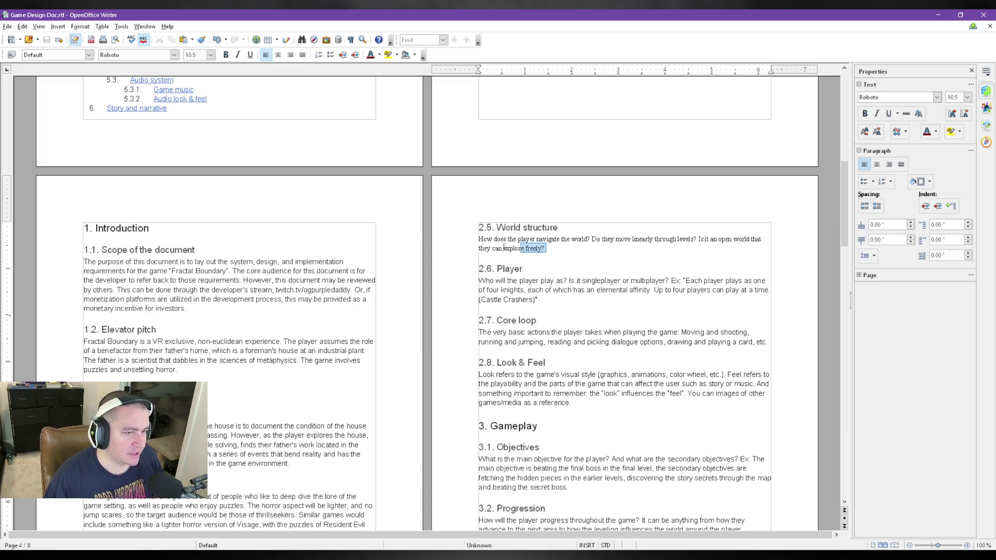
pyautogui.moveTo(579, 249); pyautogui.dragTo(469, 242)
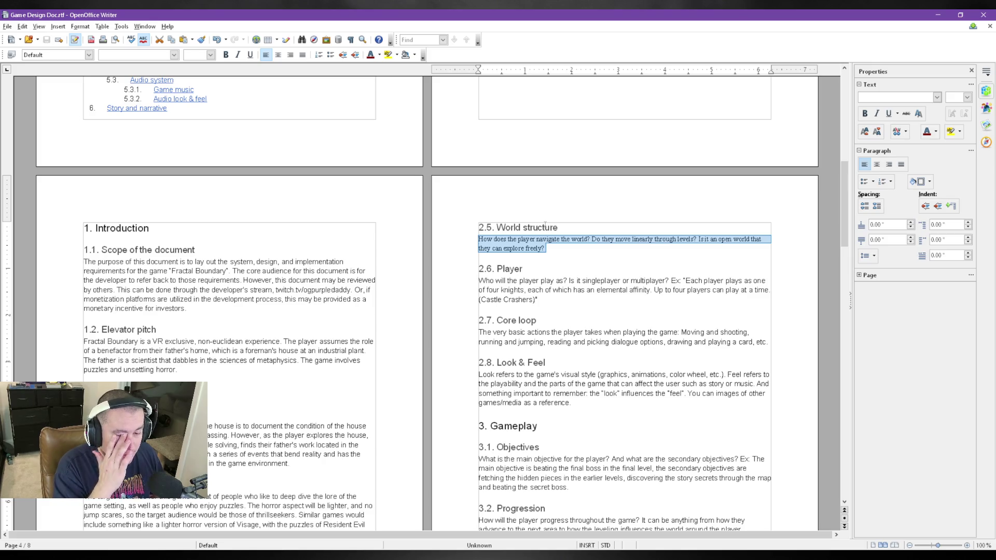
pyautogui.write('After discovery of the ')
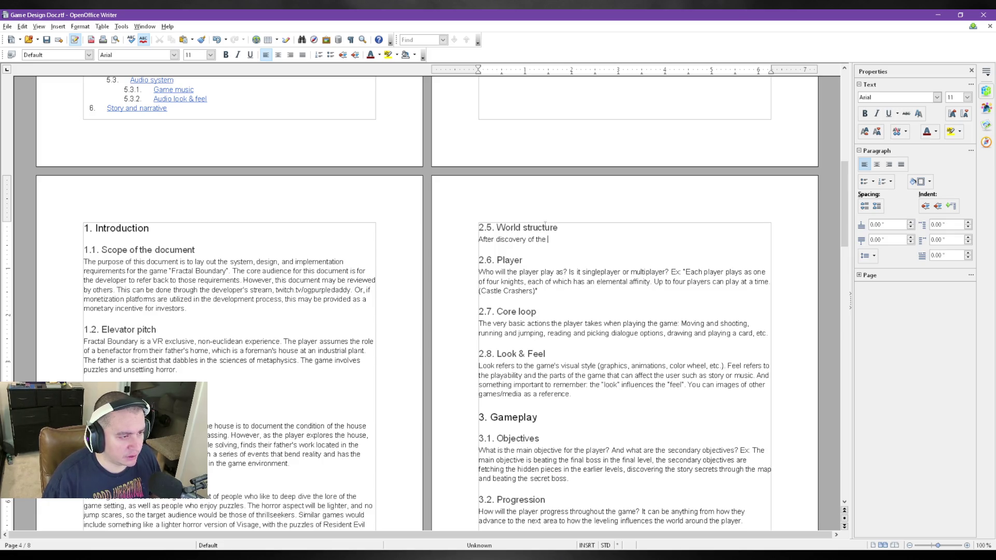
pyautogui.write("player's father's sci-fi equipment")
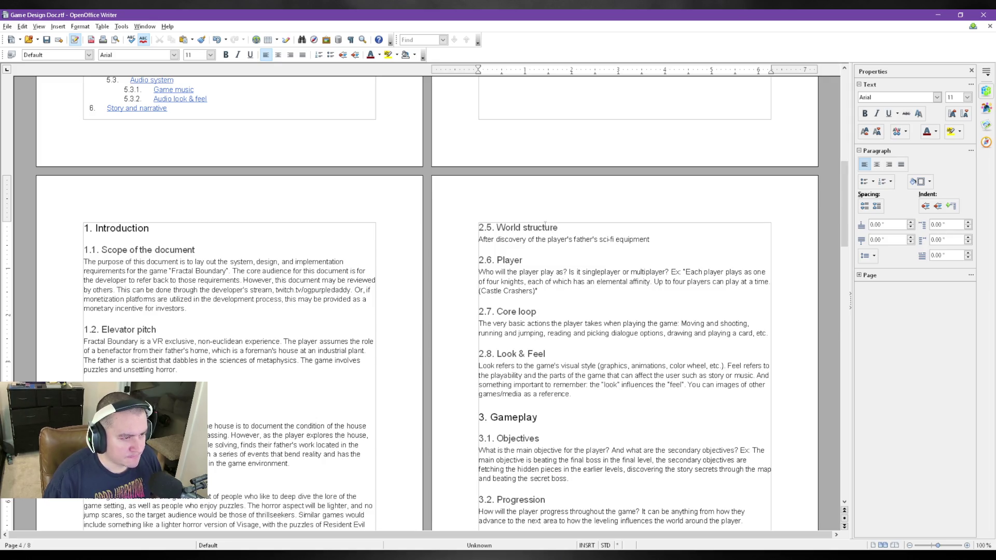
pyautogui.write(', the player finds themselves activating the equipment, and passing thirough the door. The door leads the player to ')
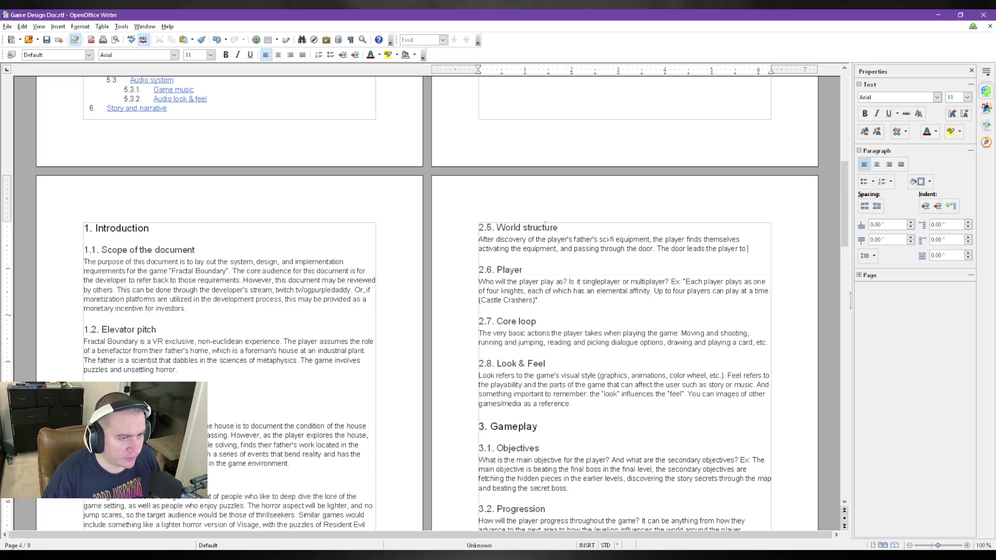
pyautogui.write('the mud room of th')
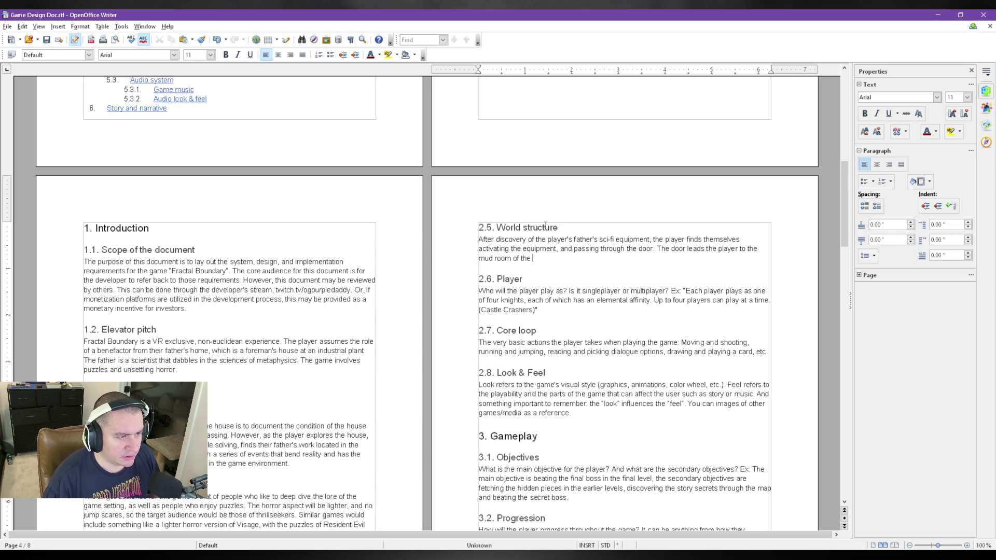
pyautogui.write('ery same house')
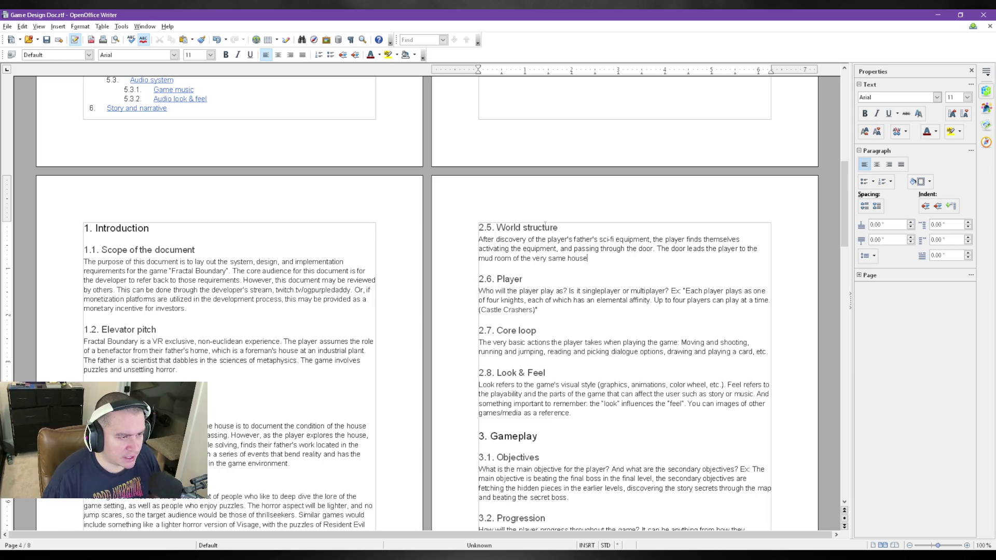
pyautogui.write(' that t')
pyautogui.write('hey are in. H')
pyautogui.write('owever, there are some k')
pyautogui.write('ey changes')
pyautogui.write(' that occur. ')
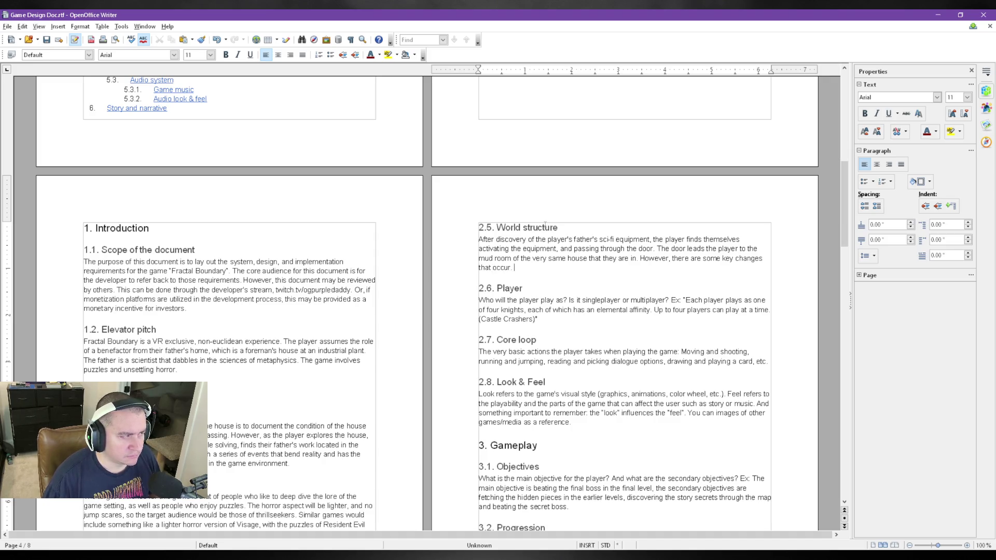
pyautogui.write('The player ')
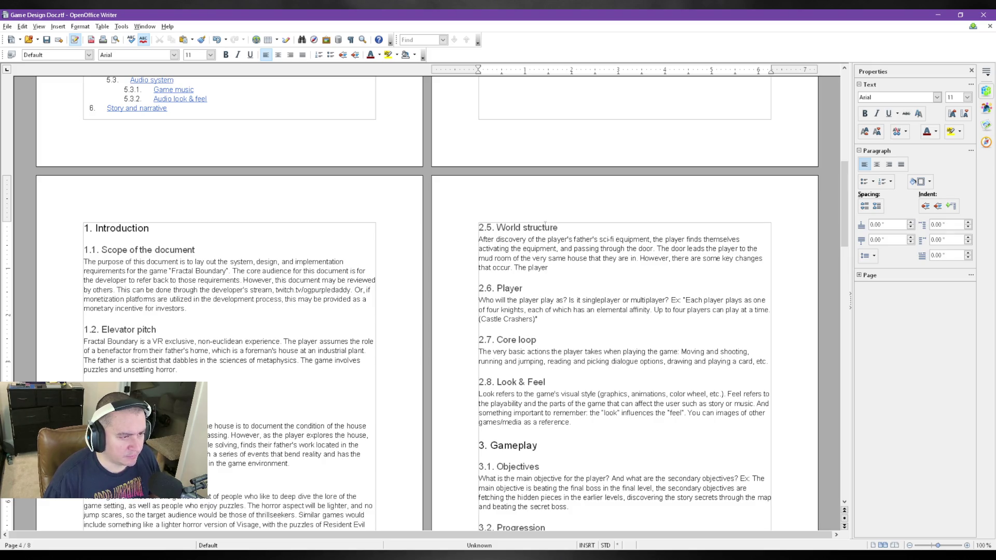
pyautogui.write('passes linearly through multiple versions of the house, ')
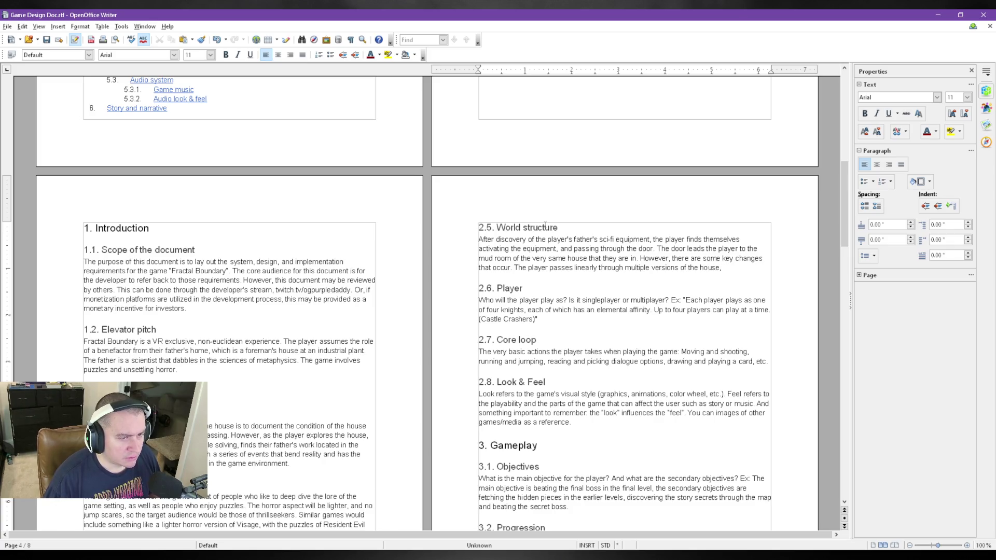
pyautogui.write('where reality breaking non-')
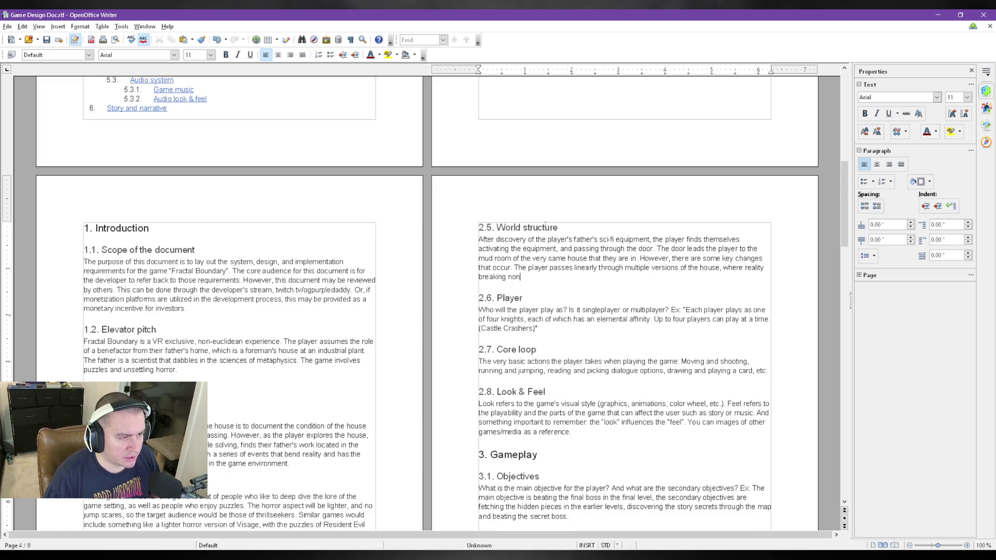
pyautogui.write('euclidean events occur.')
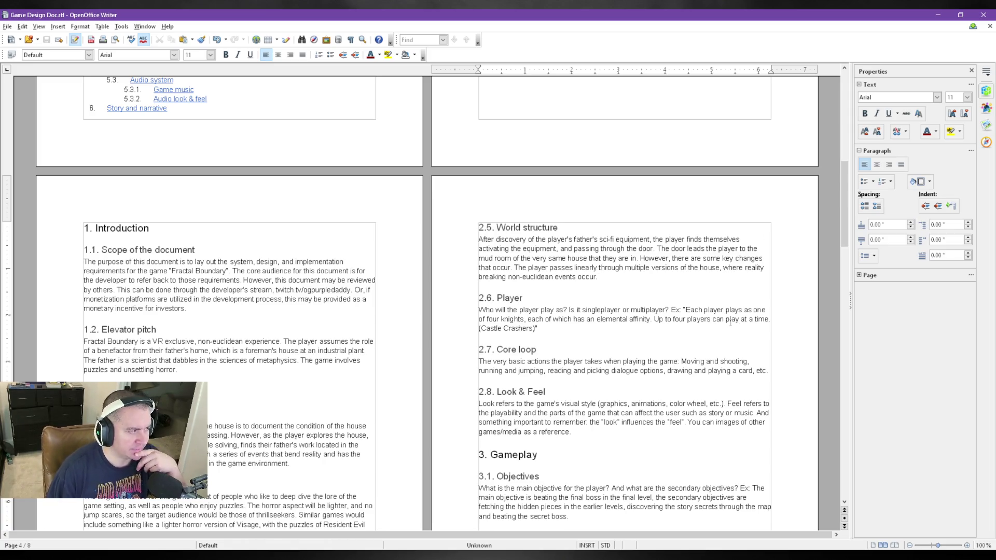
pyautogui.scroll(-1, 691, 340)
pyautogui.scroll(-3, 691, 340)
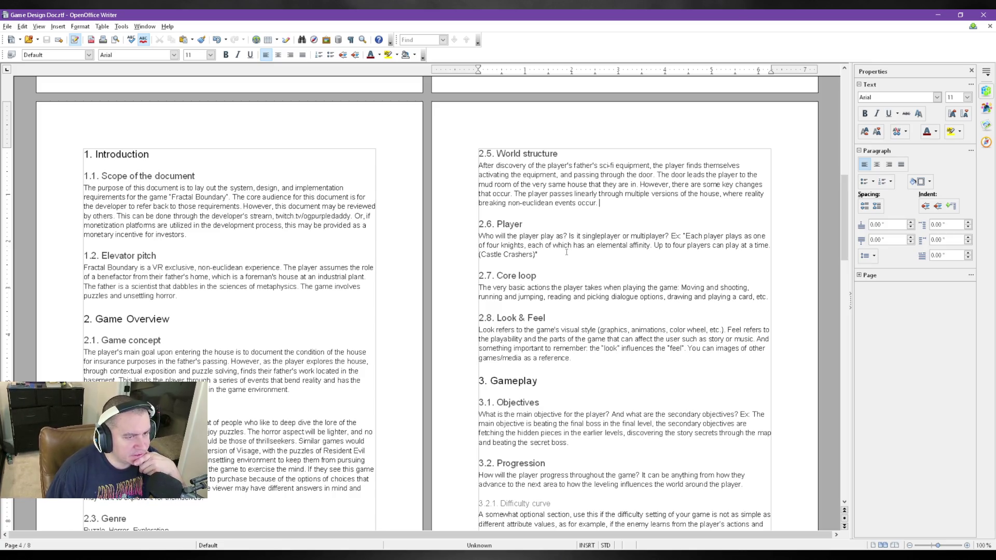
# - Overwrite the 2.6 Player prompt with the scientist's child gathering insurance evidence and seeking escape, then start spellcheck
pyautogui.moveTo(485, 245)
pyautogui.mouseDown()
pyautogui.moveTo(515, 245)
pyautogui.moveTo(544, 277)
pyautogui.moveTo(478, 233)
pyautogui.mouseUp()
pyautogui.click(548, 251)
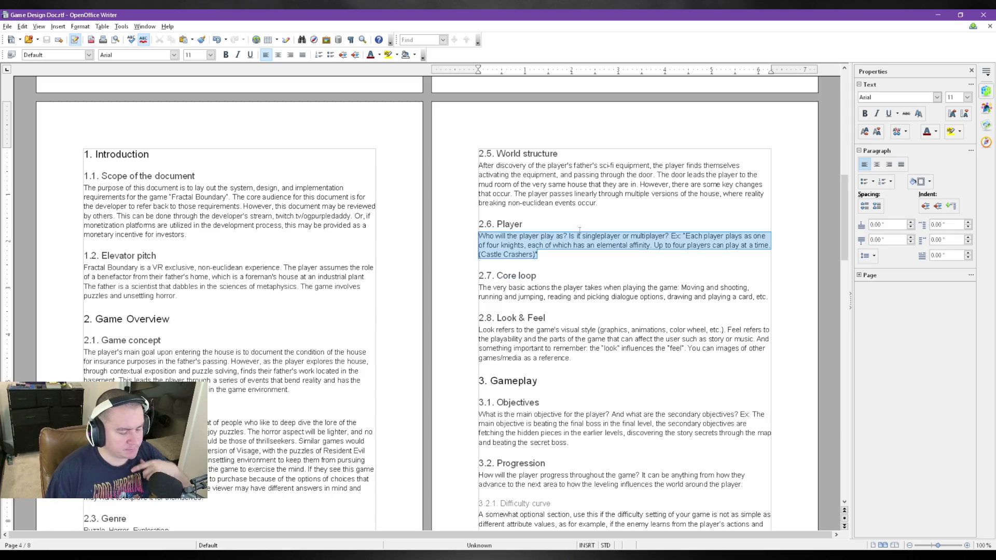
pyautogui.write('The player is')
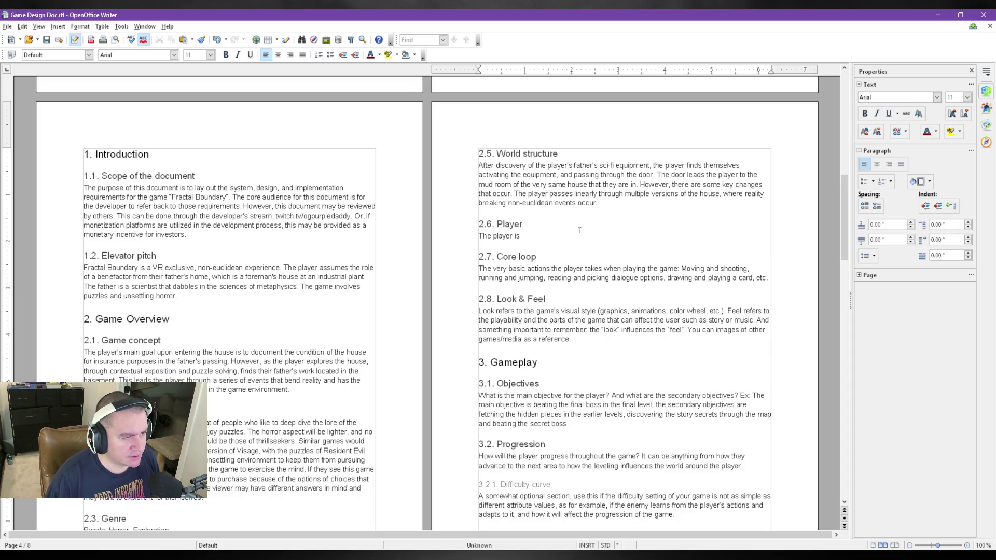
pyautogui.write(' the son/daughter of the f')
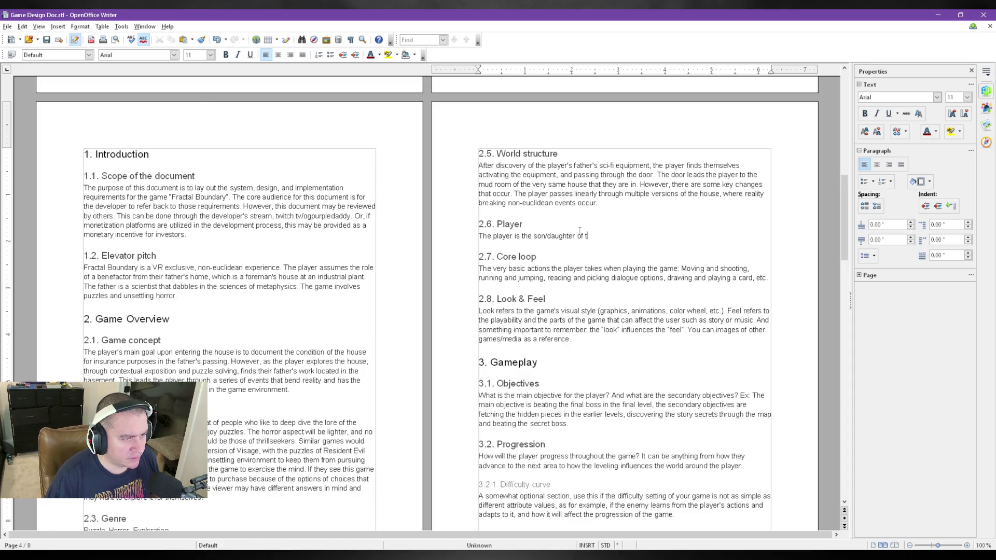
pyautogui.write('ather')
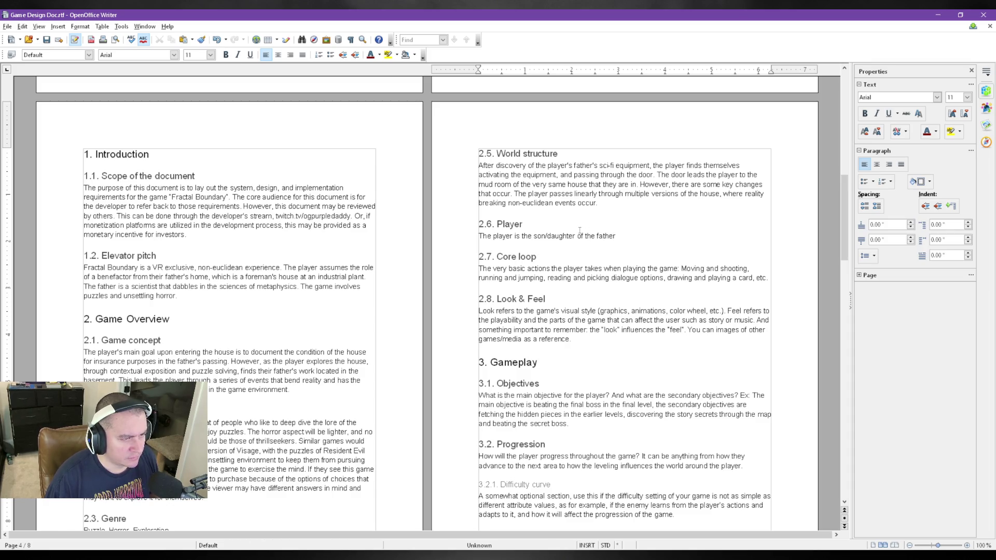
pyautogui.write(' who ')
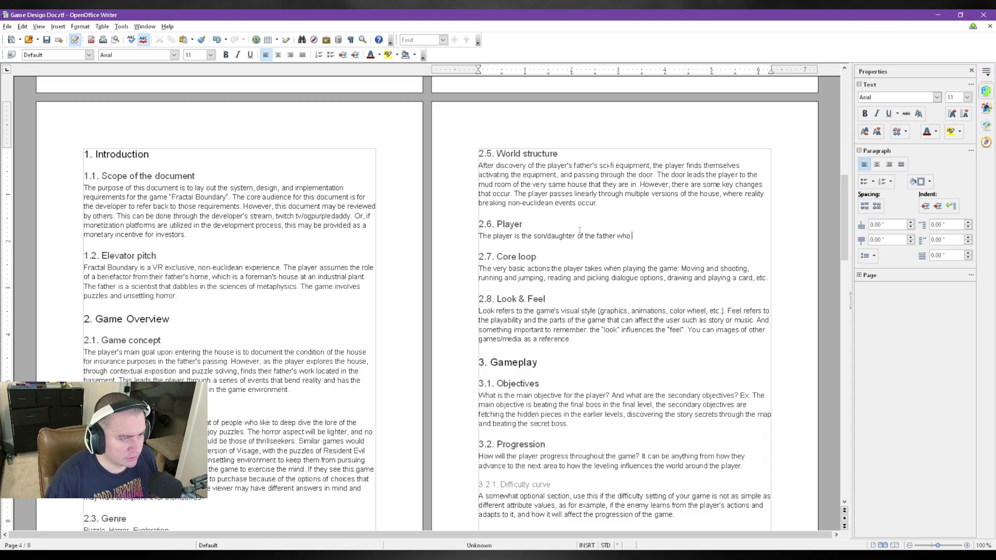
pyautogui.write('is a scientist who passes away prior to ')
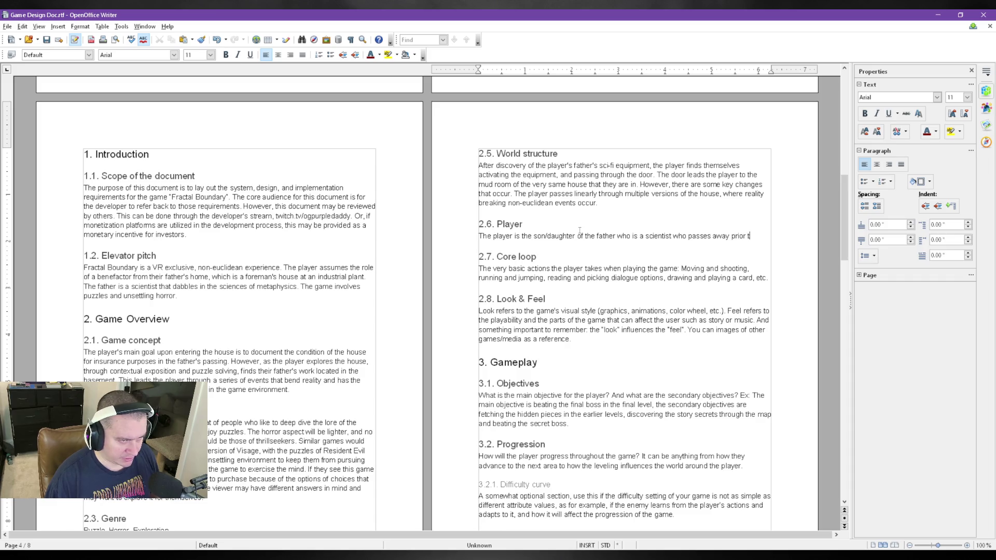
pyautogui.write('the gameplay. ')
pyautogui.write('Th epla')
pyautogui.press('BackSpace')
pyautogui.press('BackSpace')
pyautogui.press('BackSpace')
pyautogui.press('BackSpace')
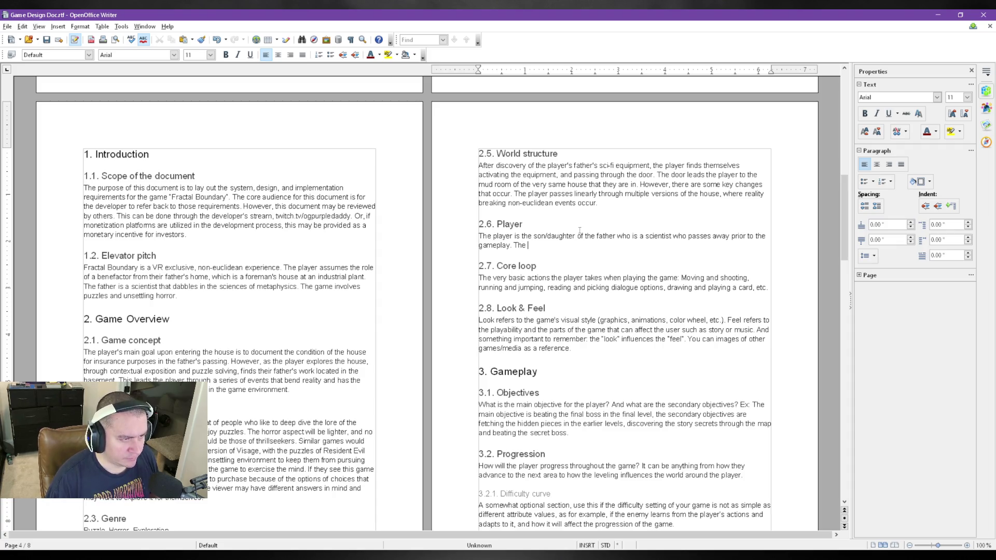
pyautogui.write('player is initially charged with gathering video evidence for ')
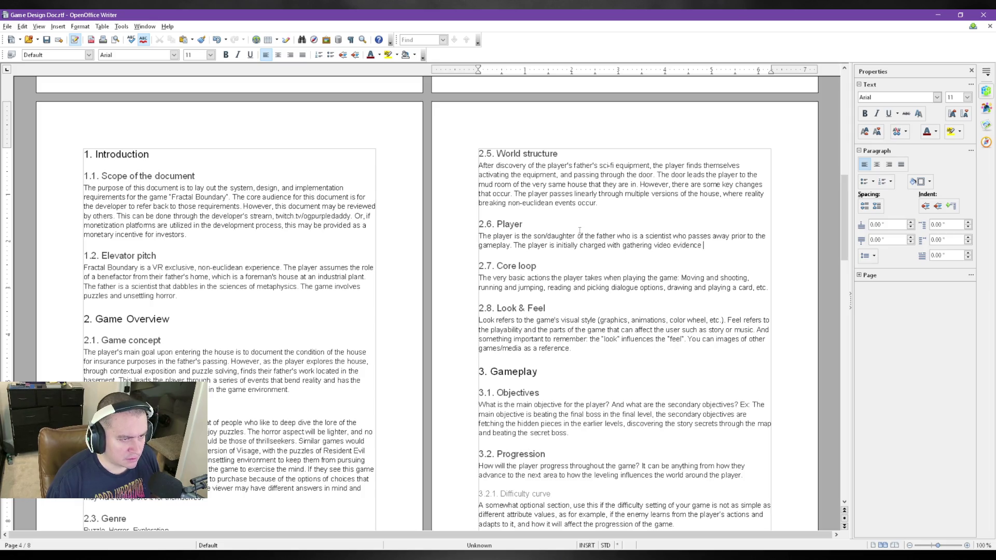
pyautogui.write('insu')
pyautogui.press('BackSpace')
pyautogui.press('BackSpace')
pyautogui.press('BackSpace')
pyautogui.write('the insurance company ')
pyautogui.write('on the ')
pyautogui.write('condition of the prop')
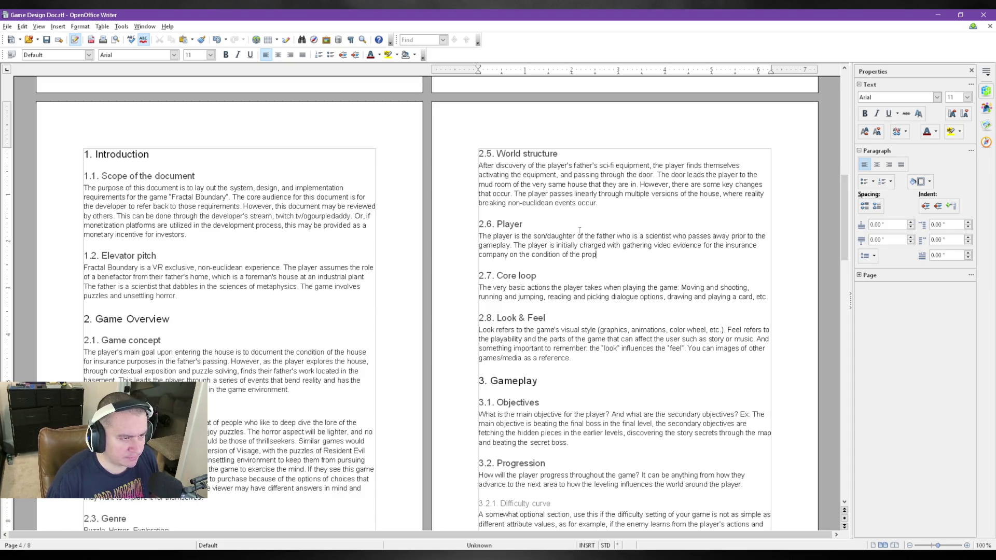
pyautogui.write('erty.')
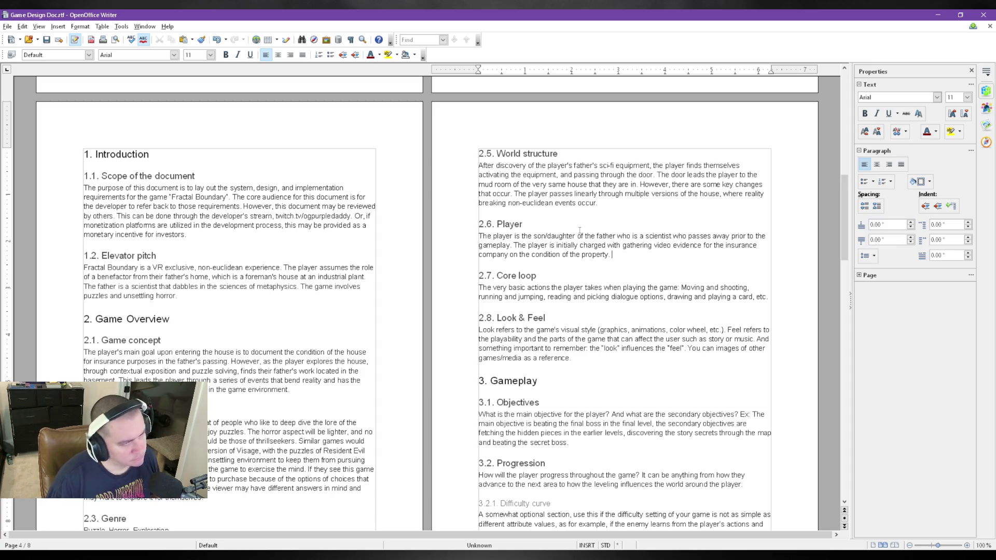
pyautogui.write('Aft')
pyautogui.write('er passing through the door in the basement, the player must find a way ')
pyautogui.write('to')
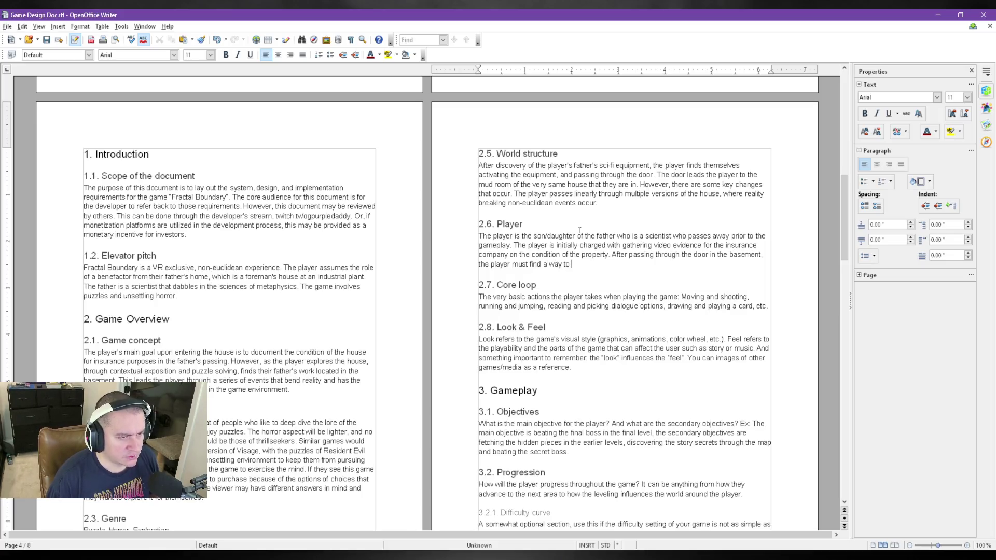
pyautogui.write(' e')
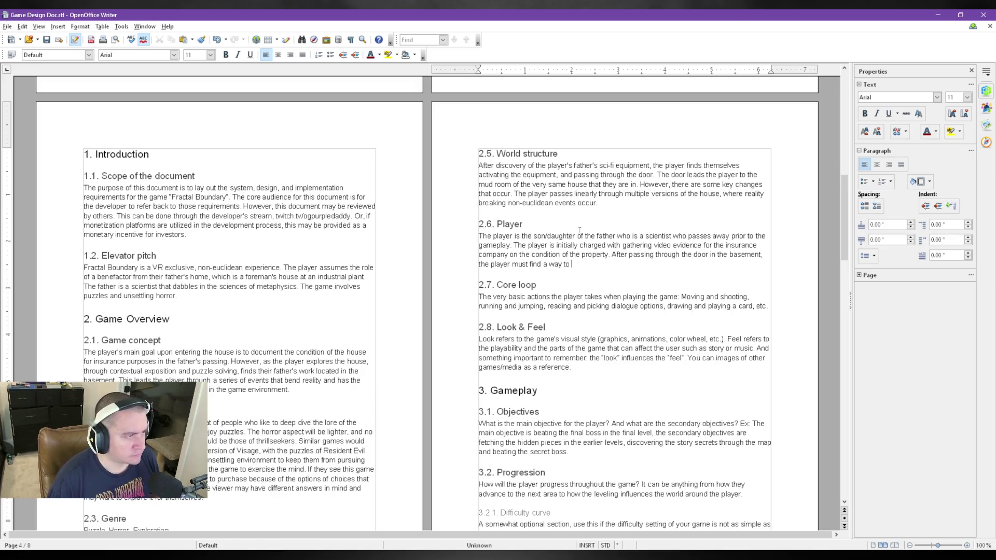
pyautogui.write('scape their ')
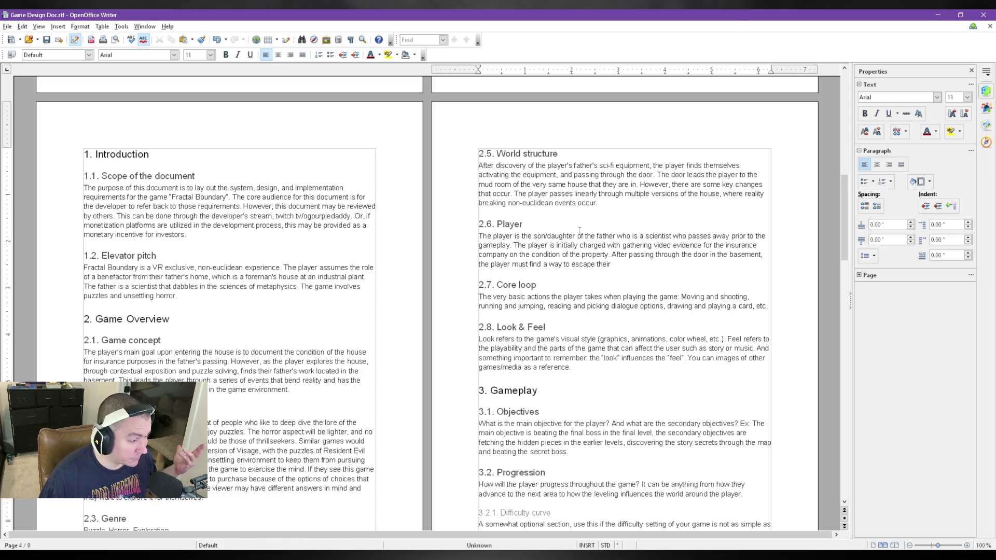
pyautogui.write('predicament')
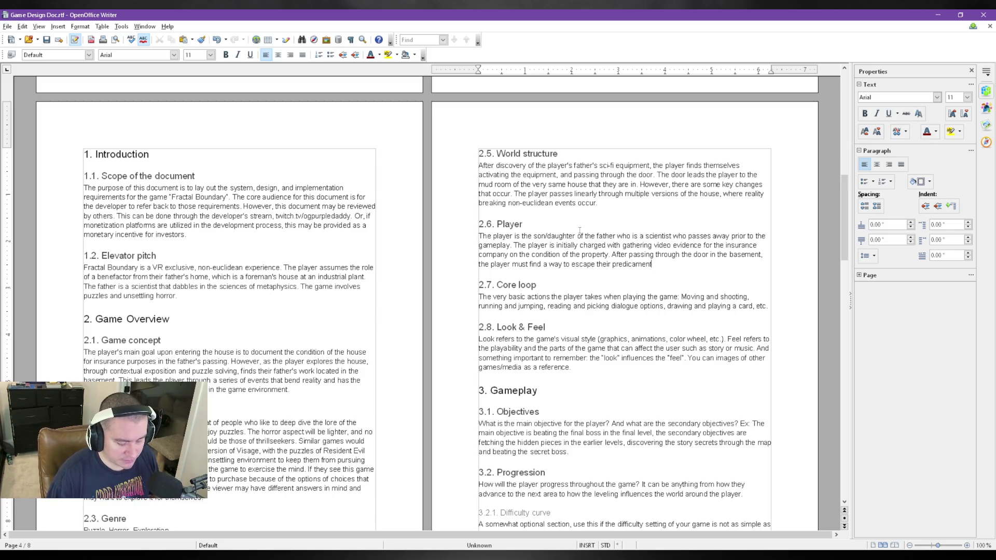
pyautogui.press('F7')
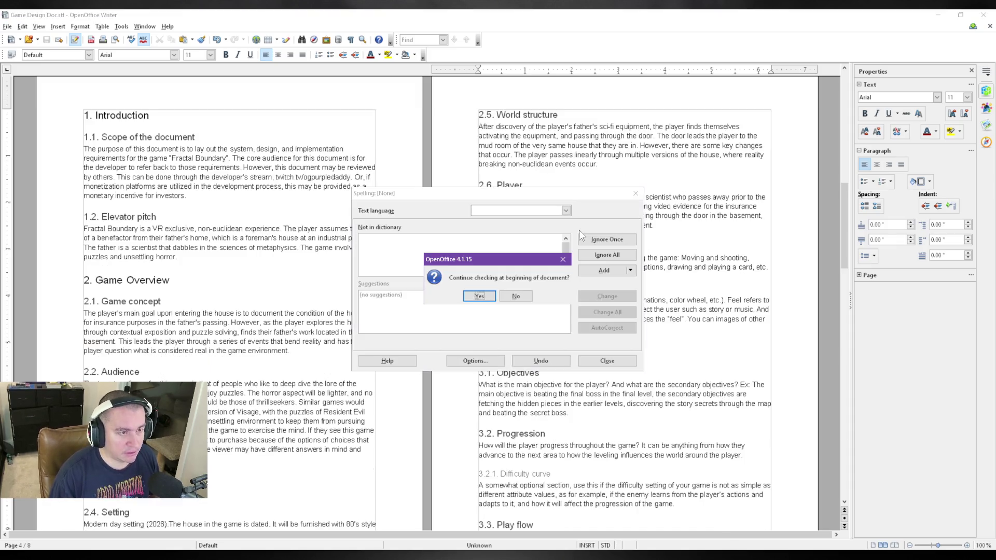
pyautogui.click(494, 294)
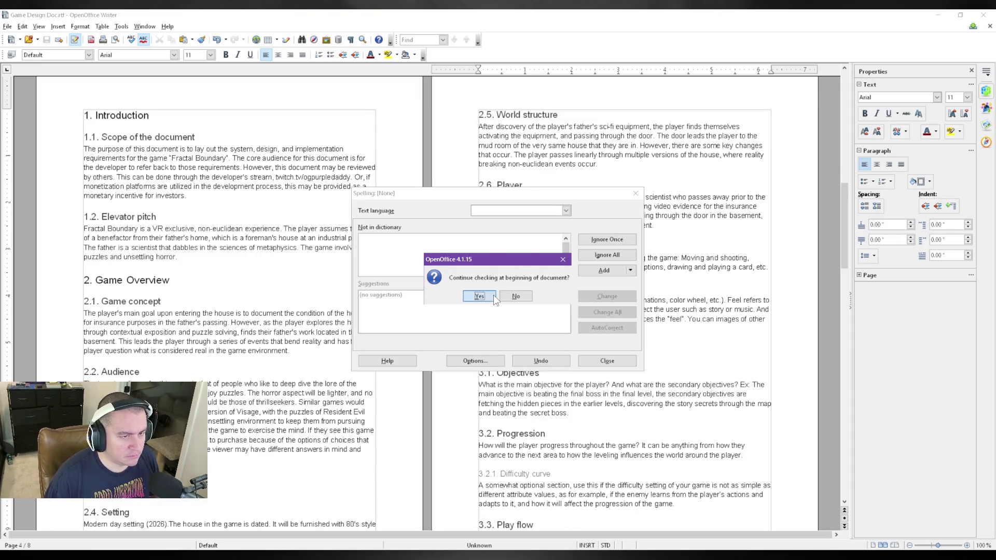
pyautogui.click(498, 300)
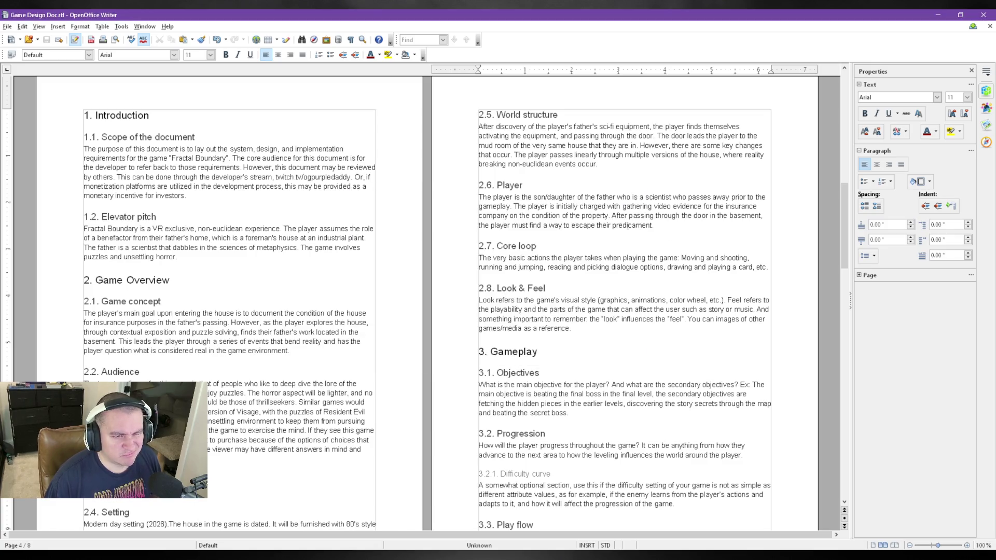
pyautogui.doubleClick(628, 225)
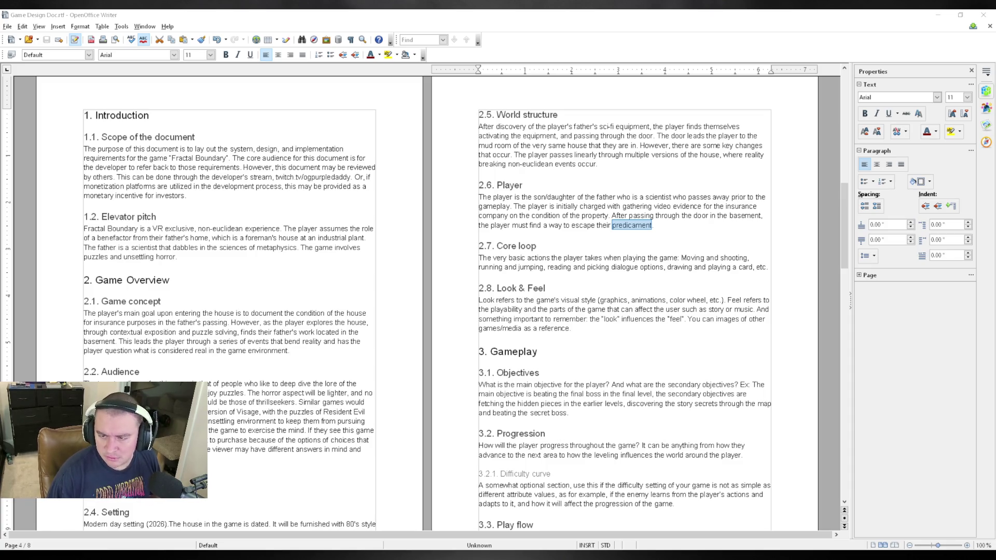
pyautogui.click(589, 258)
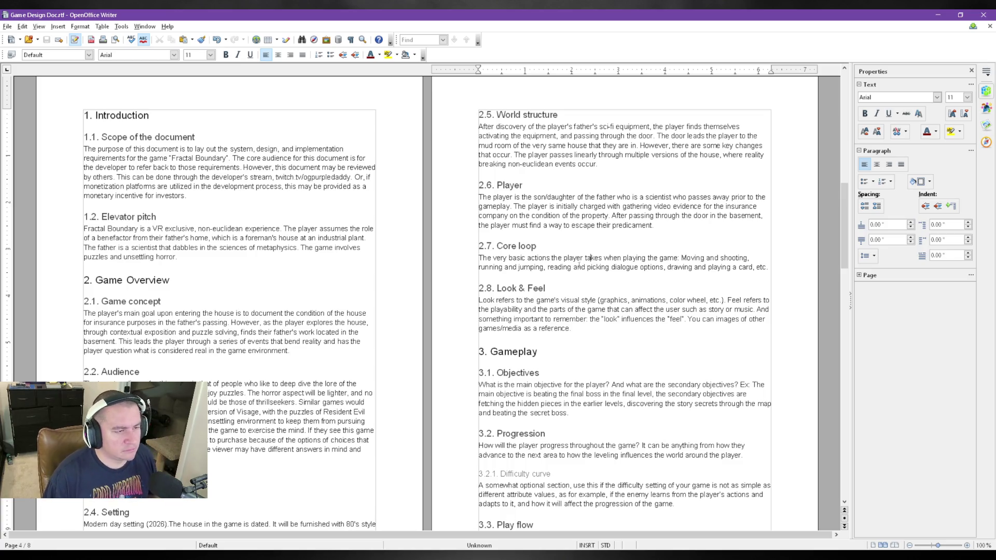
pyautogui.scroll(-2, 593, 296)
pyautogui.scroll(3, 593, 296)
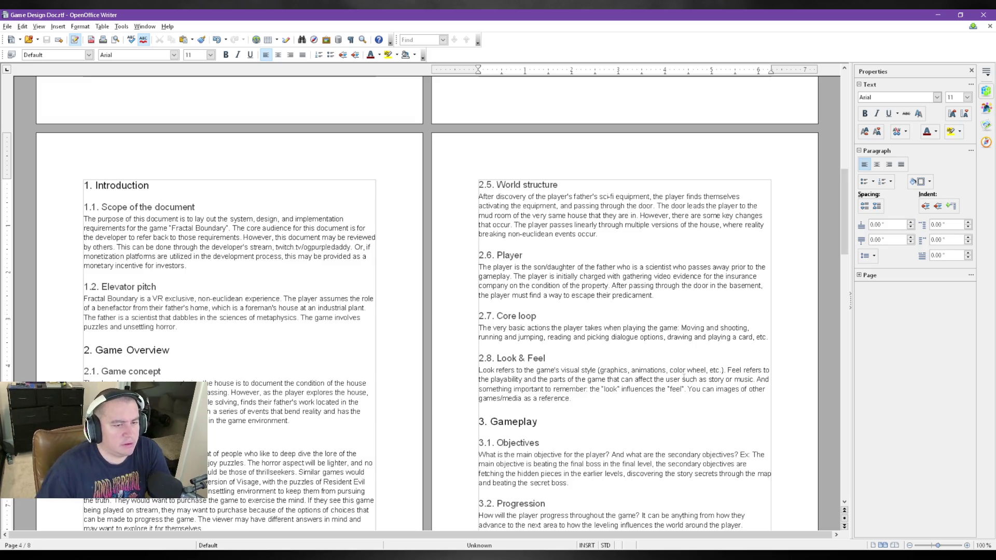
# - Replace the Core loop template with uncovering clues, grabbing physics objects and passing through non-euclidean environments
pyautogui.moveTo(767, 337)
pyautogui.mouseDown()
pyautogui.moveTo(723, 328)
pyautogui.moveTo(464, 327)
pyautogui.mouseUp()
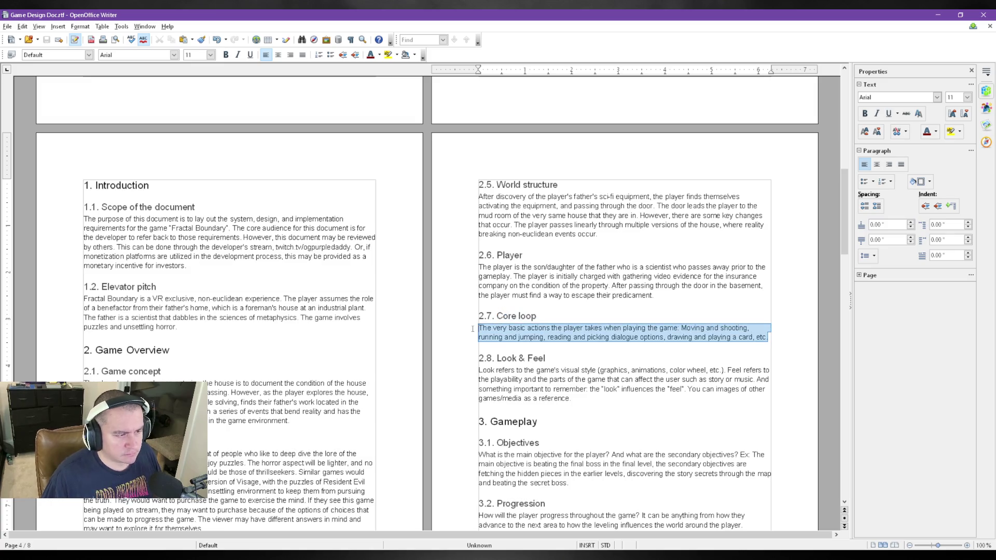
pyautogui.write('The core actions')
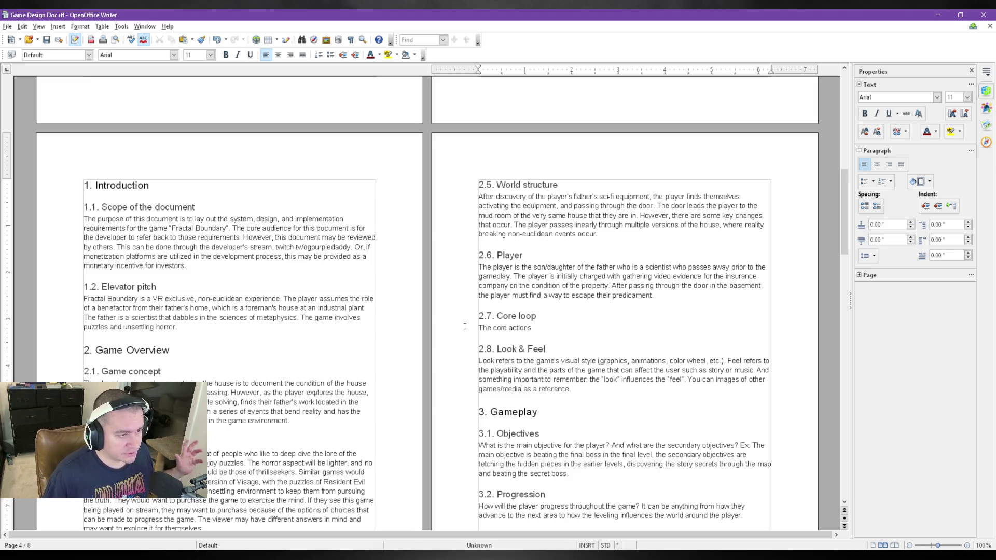
pyautogui.write(' of the player')
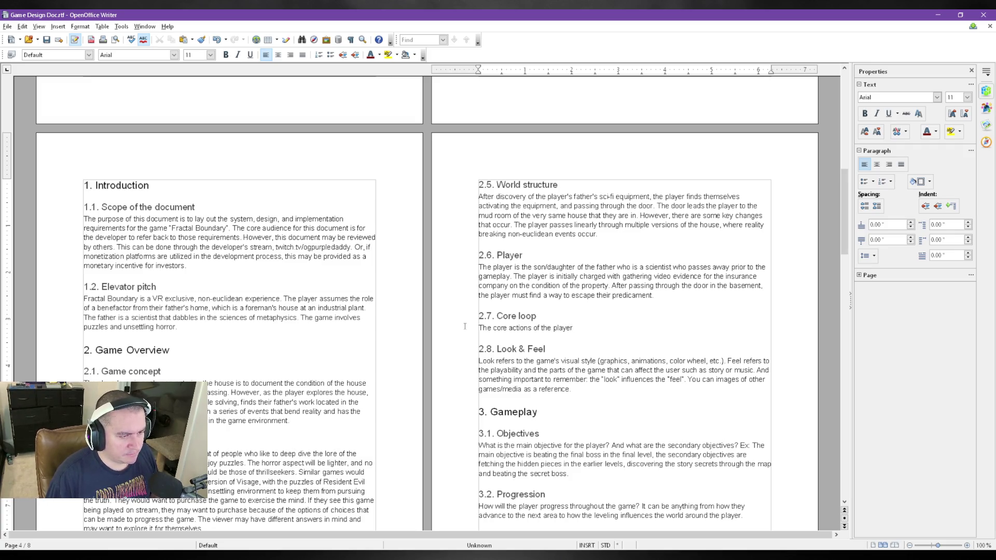
pyautogui.write(' is ')
pyautogui.write('to interact with the environment to uncover')
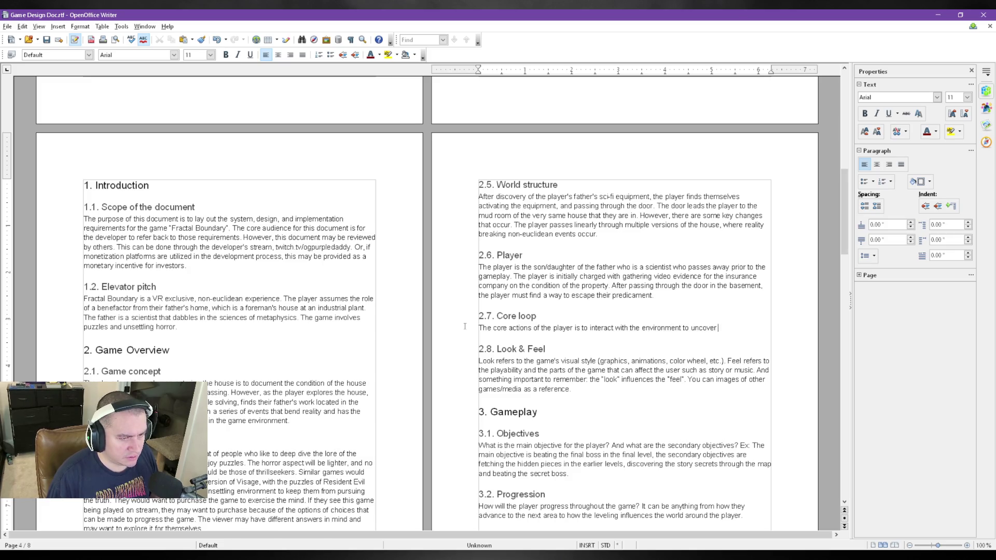
pyautogui.write(' clues')
pyautogui.press('BackSpace')
pyautogui.press('BackSpace')
pyautogui.write('es  as')
pyautogui.press('BackSpace')
pyautogui.press('BackSpace')
pyautogui.press('BackSpace')
pyautogui.write('as how to')
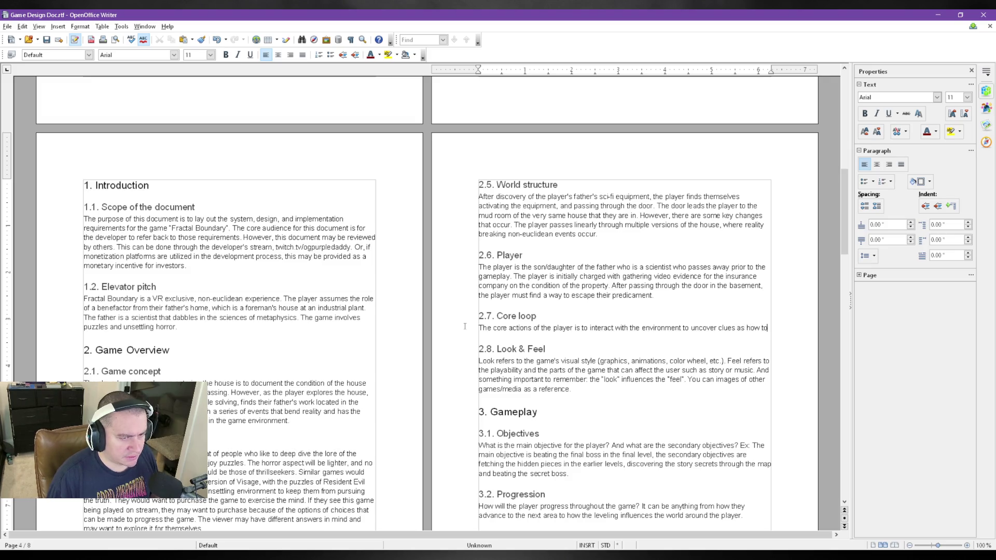
pyautogui.write(' progress in the game. These actions include,')
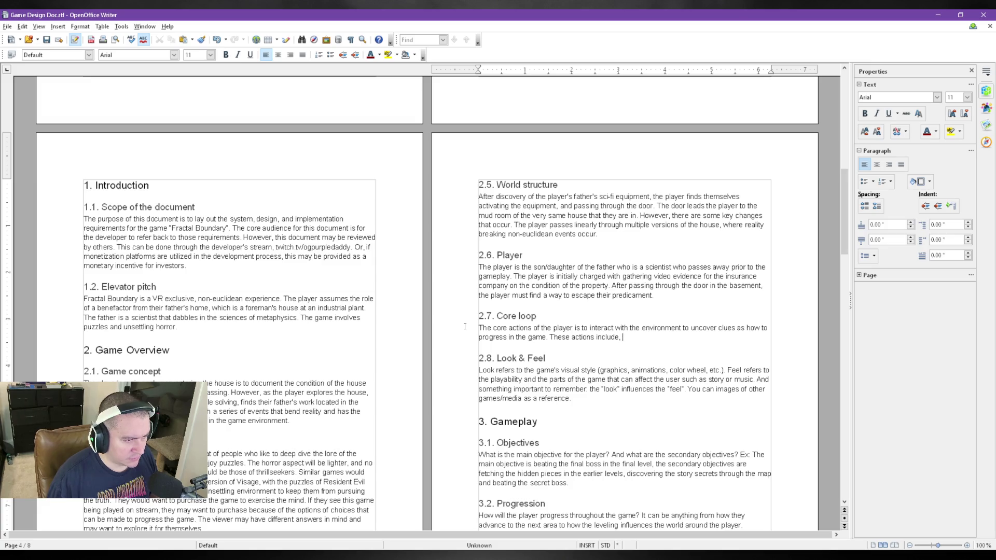
pyautogui.write('grabbing ph')
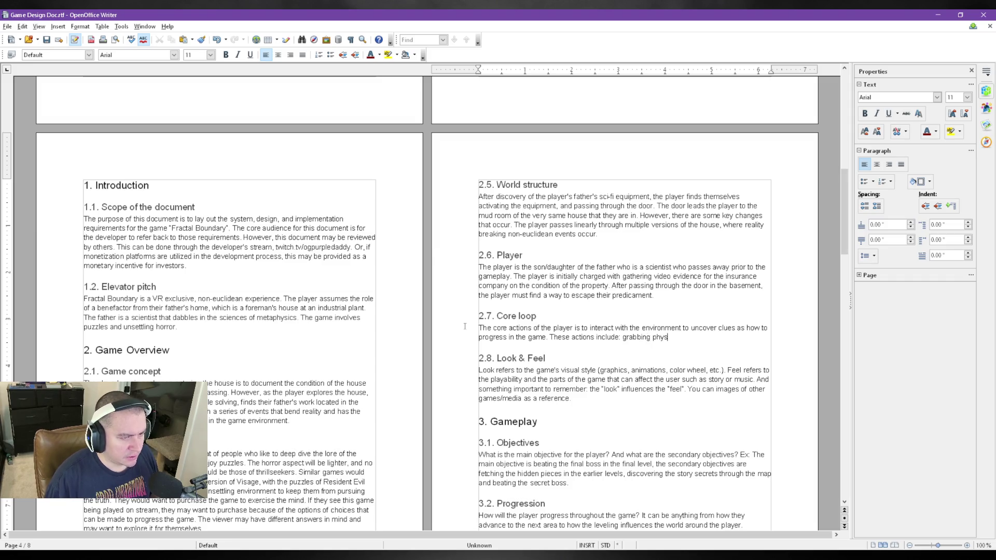
pyautogui.press('BackSpace')
pyautogui.write('and manipulating physics objects,')
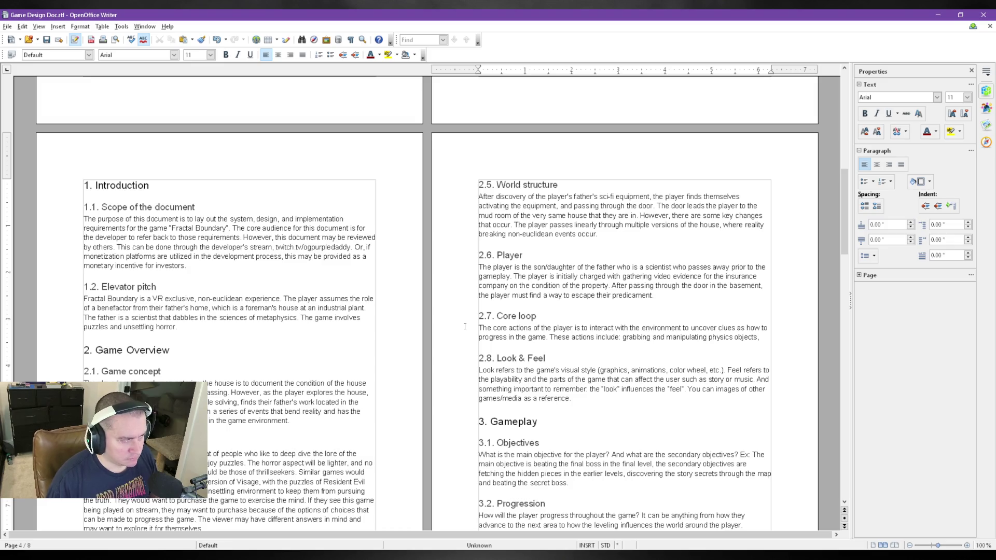
pyautogui.write(' passing through non-euclidean environments to achieve')
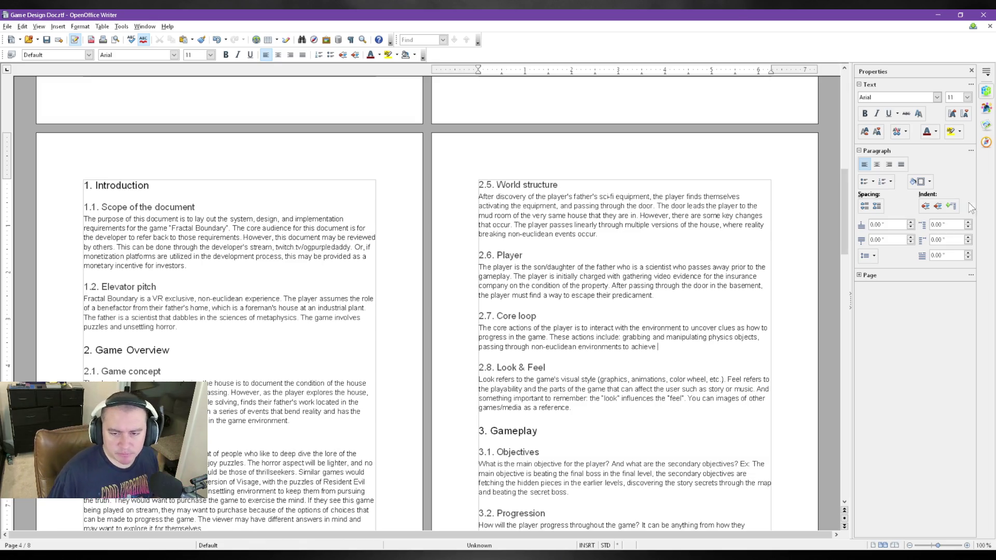
pyautogui.hotkey('alt', 'Tab')
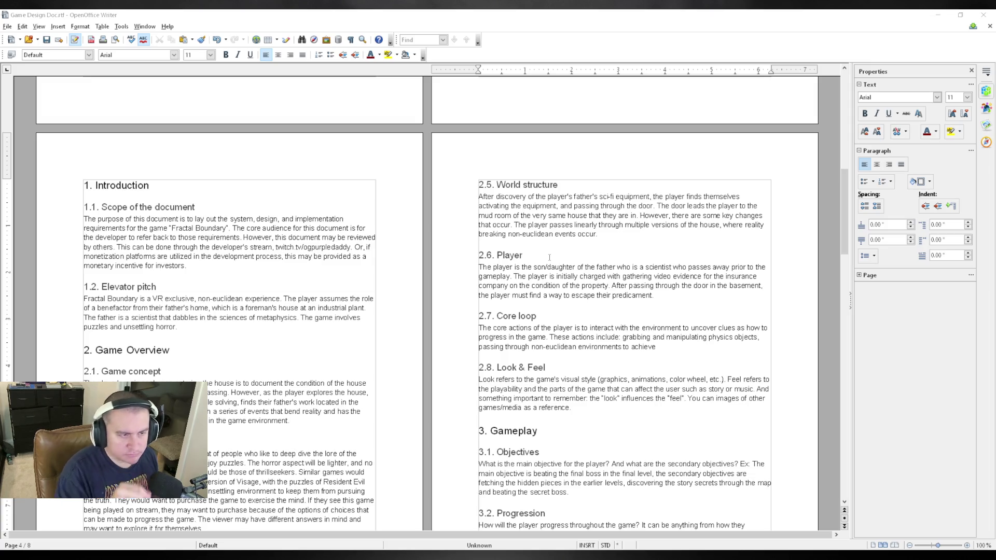
pyautogui.click(688, 351)
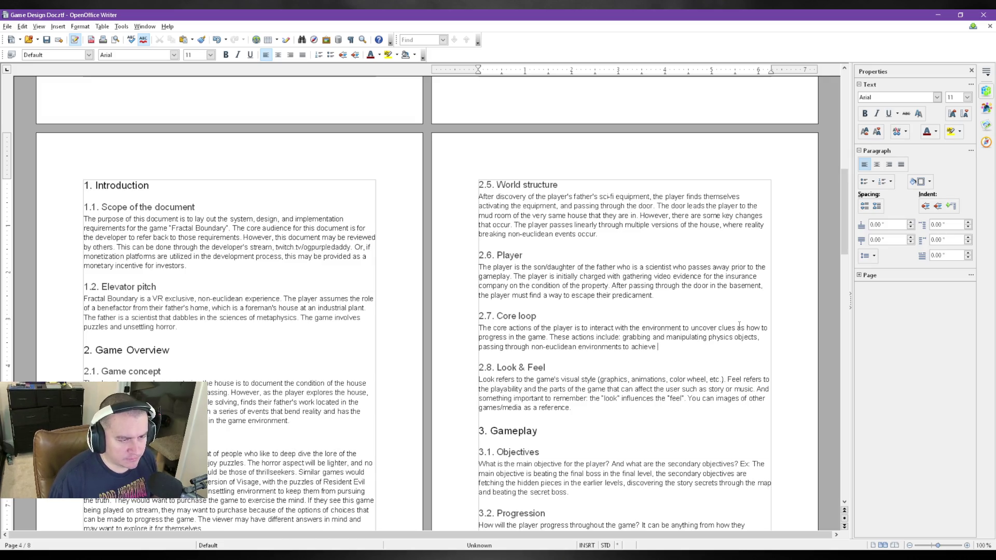
pyautogui.write('centain effects,')
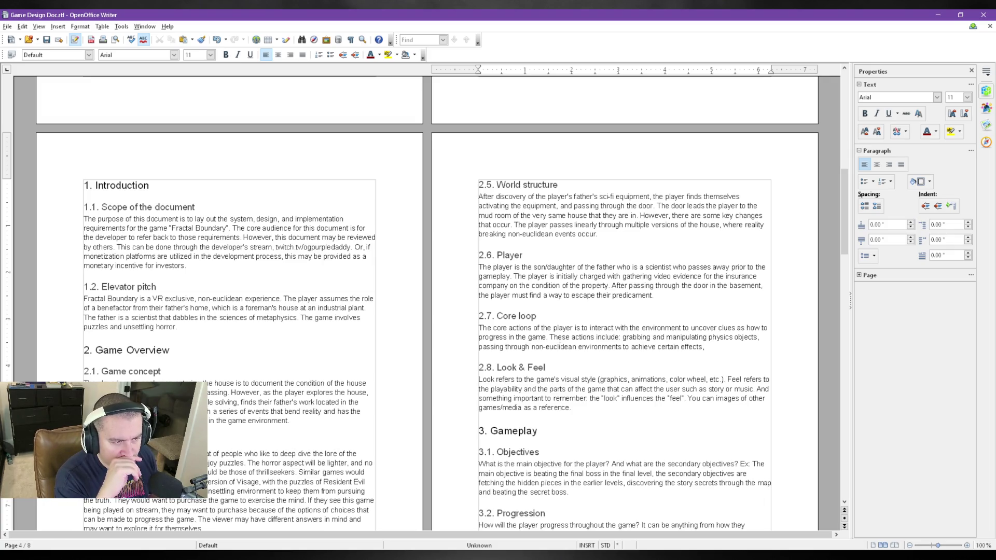
pyautogui.write('and manipulating')
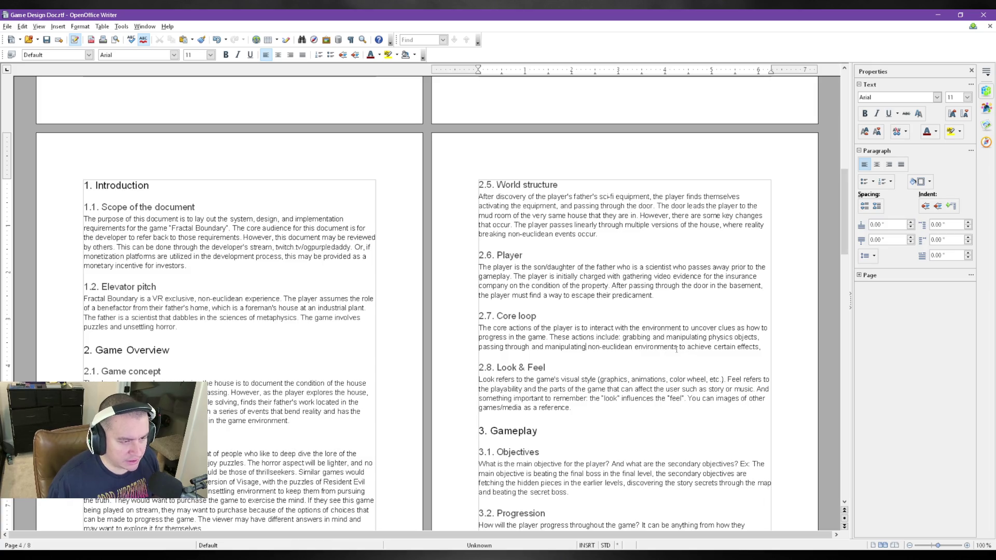
pyautogui.write('and ')
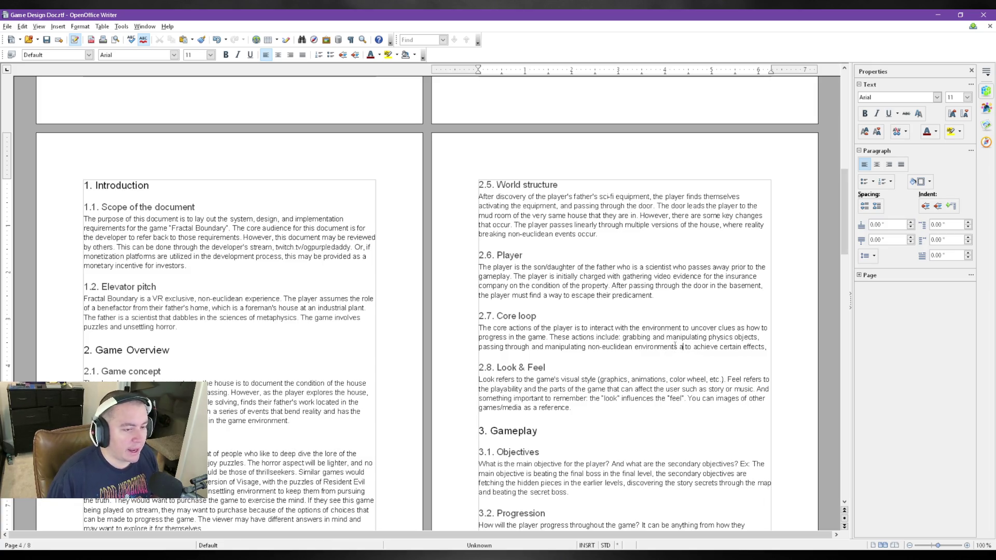
pyautogui.write('objects')
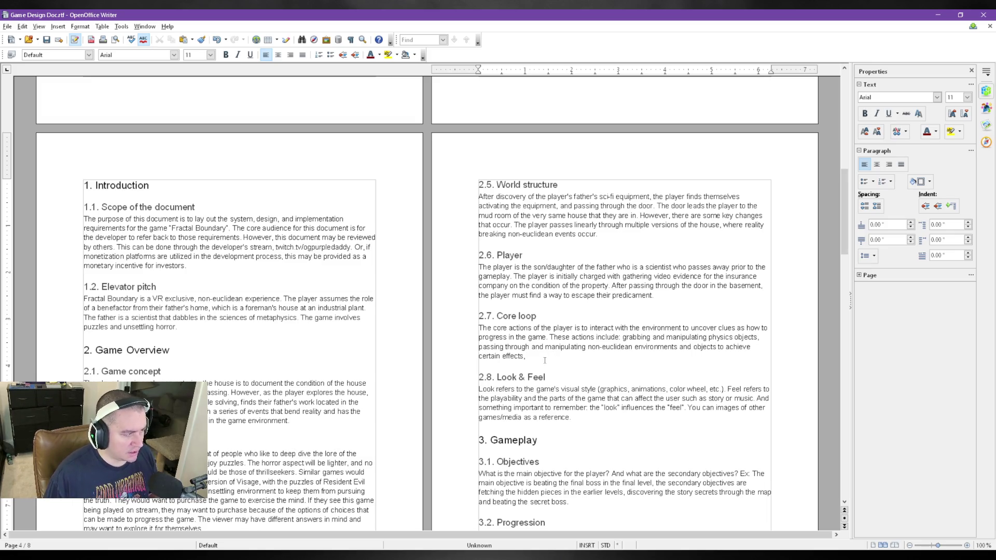
pyautogui.scroll(-2, 207, 284)
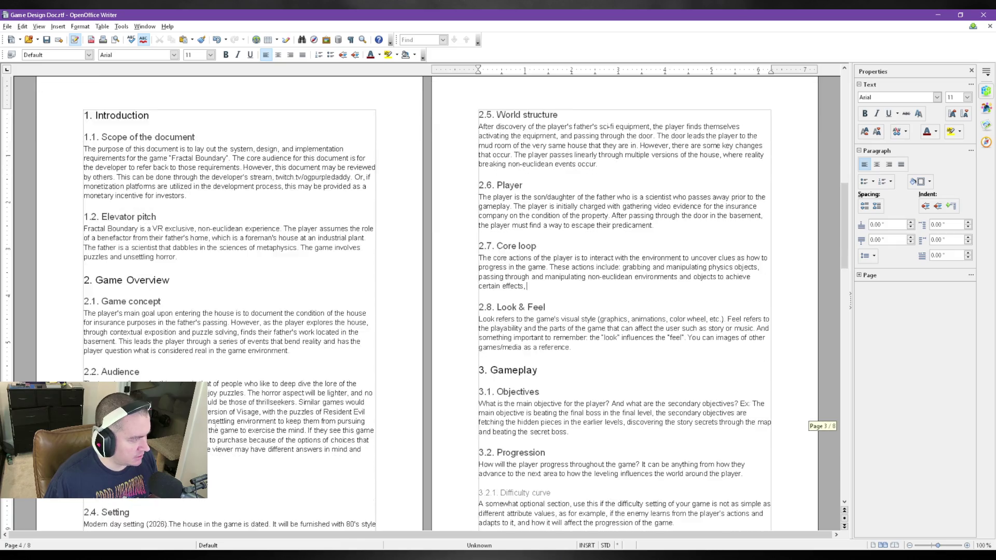
pyautogui.scroll(-1, 206, 284)
# - Add 'and manipulating', 'and objects' and 'certain effects,' to Core loop, then save
pyautogui.hotkey('ctrl', 's')
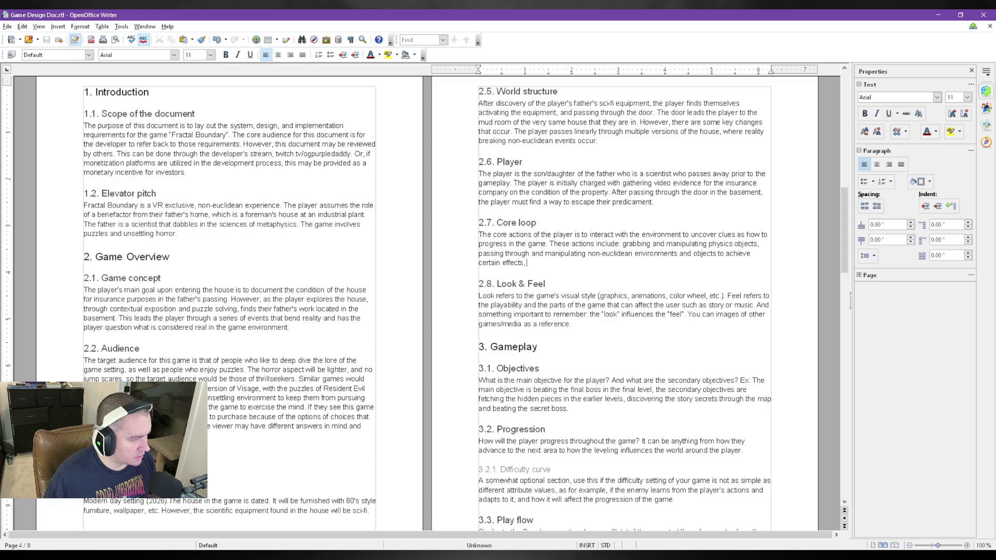
# - Add the Superliminal comparison to the Audience paragraph, save, and return to the Core loop sentence
pyautogui.click(318, 388)
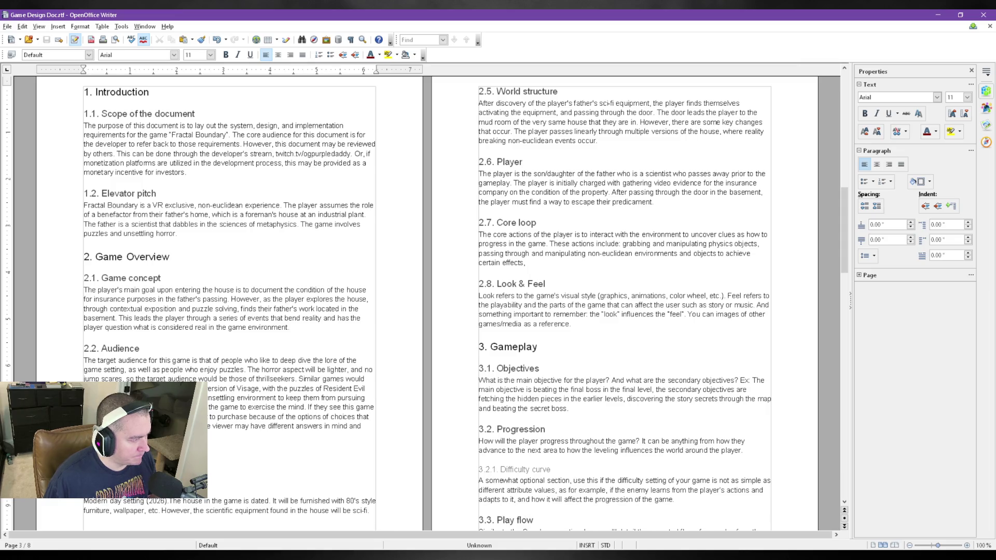
pyautogui.write('little ')
pyautogui.write("don't let a ")
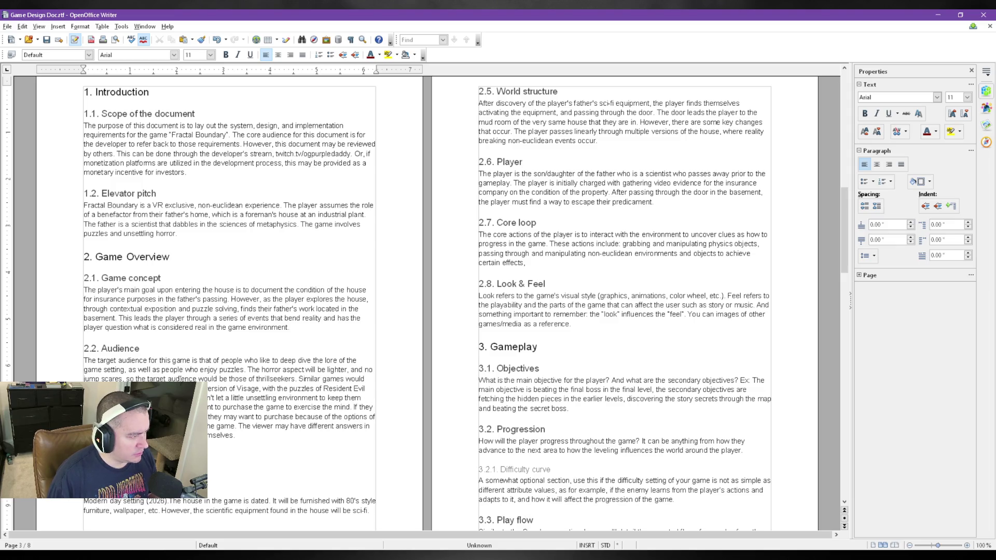
pyautogui.write(' explorations')
pyautogui.press('BackSpace')
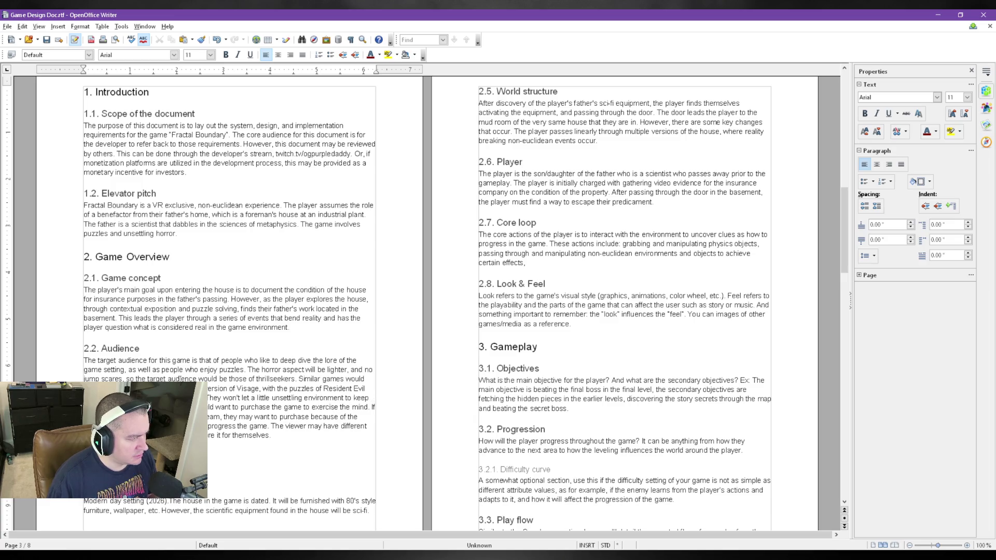
pyautogui.write('s will be somewhat similar to ')
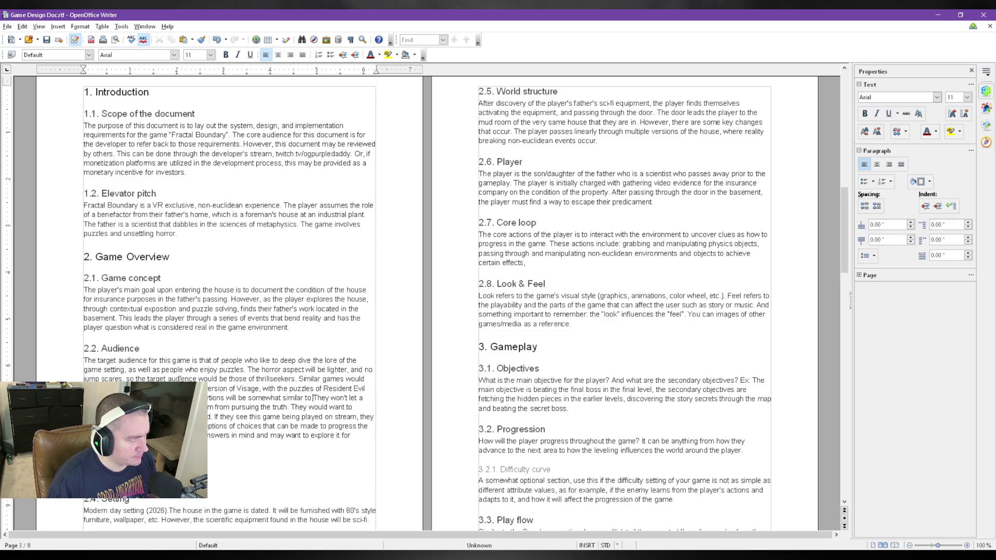
pyautogui.write('Superliminal.')
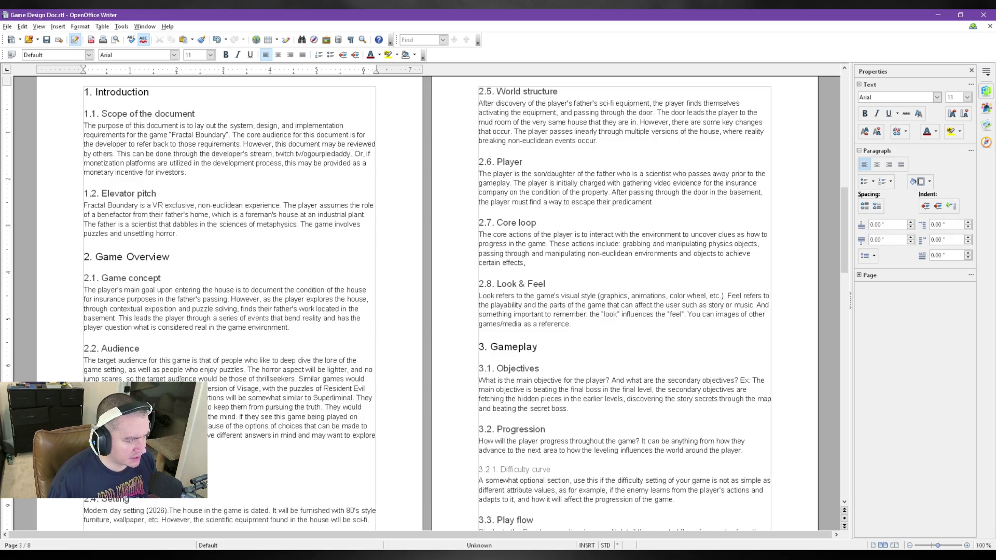
pyautogui.hotkey('ctrl', 's')
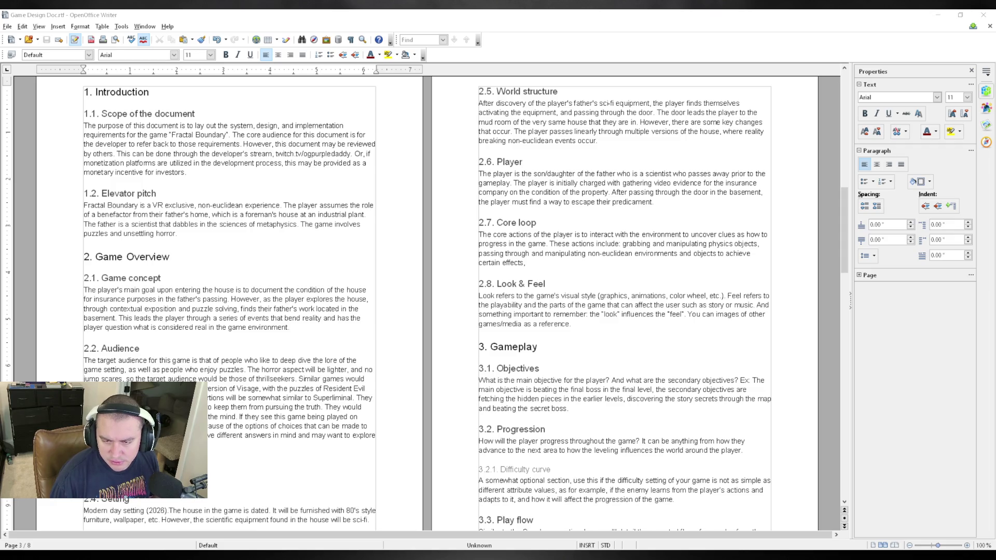
pyautogui.click(660, 352)
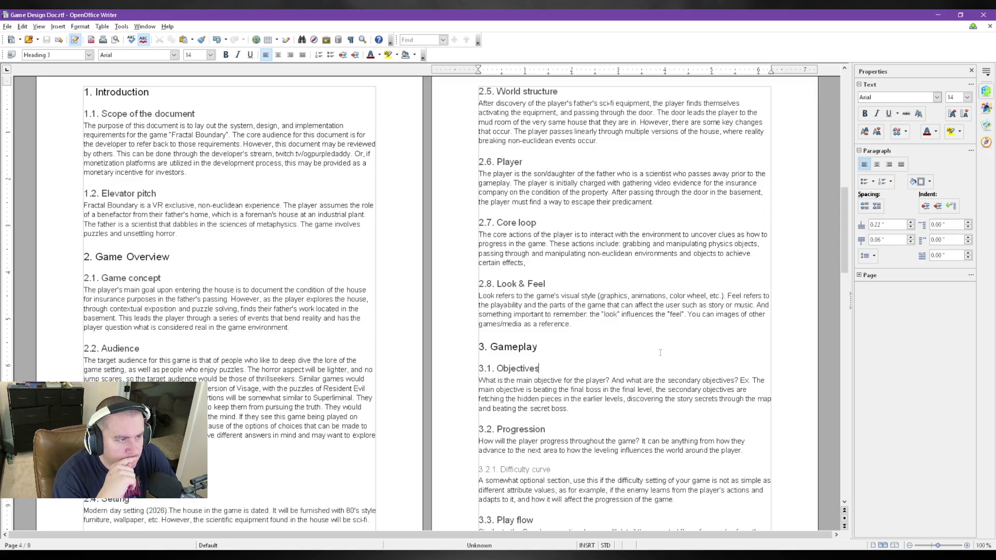
pyautogui.click(550, 259)
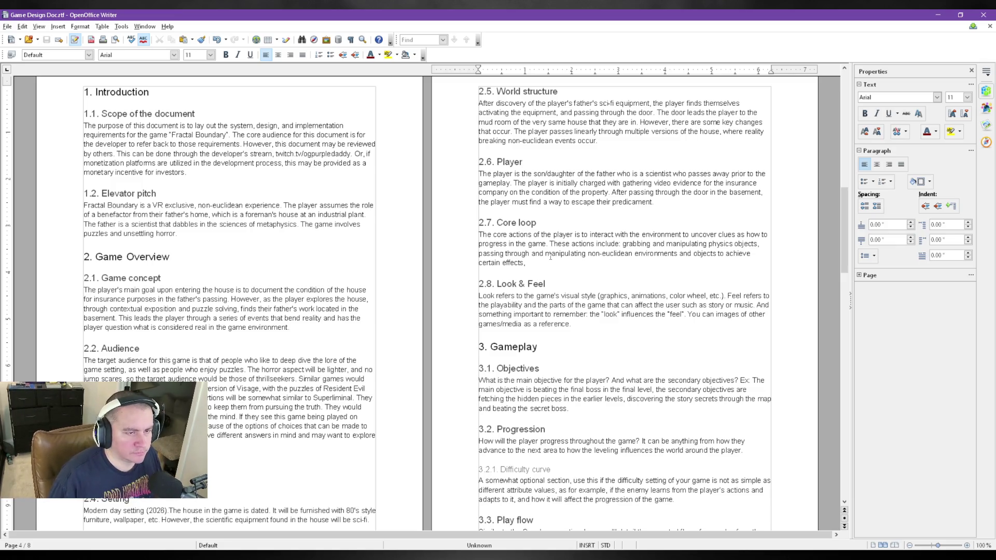
pyautogui.write('observing ')
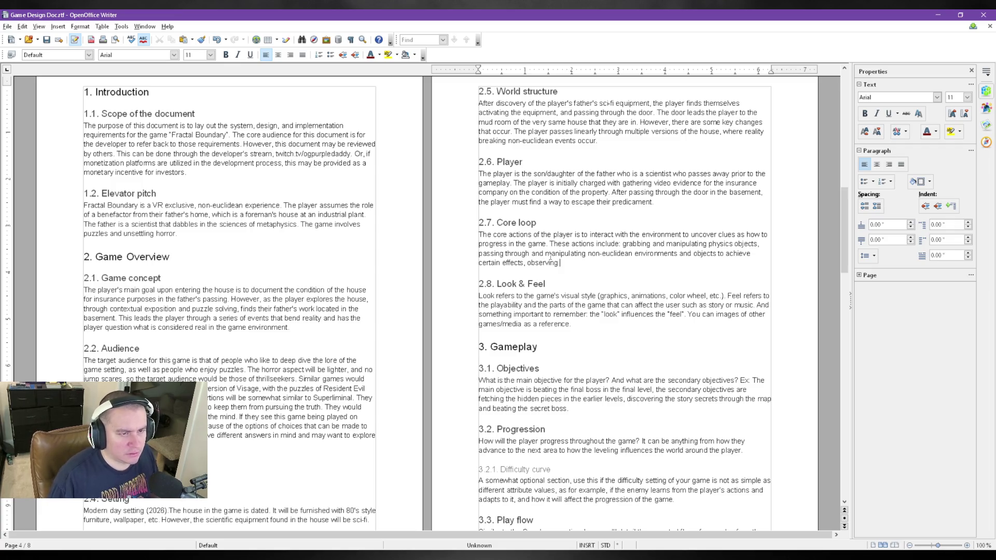
pyautogui.write('environa')
# - Extend Core loop with observing environmental details via the headset to gain clues or solve puzzles, and save
pyautogui.press('BackSpace')
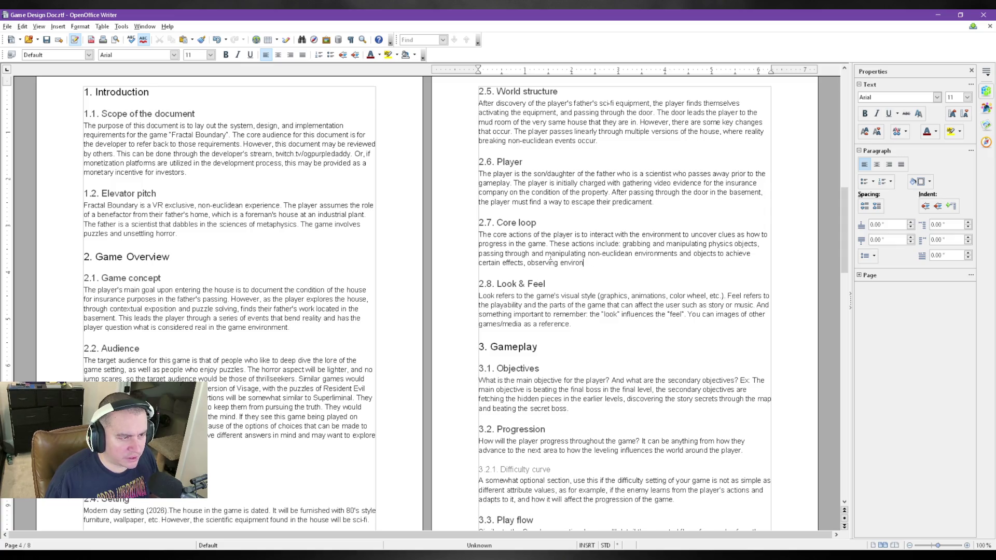
pyautogui.write('ental details via l')
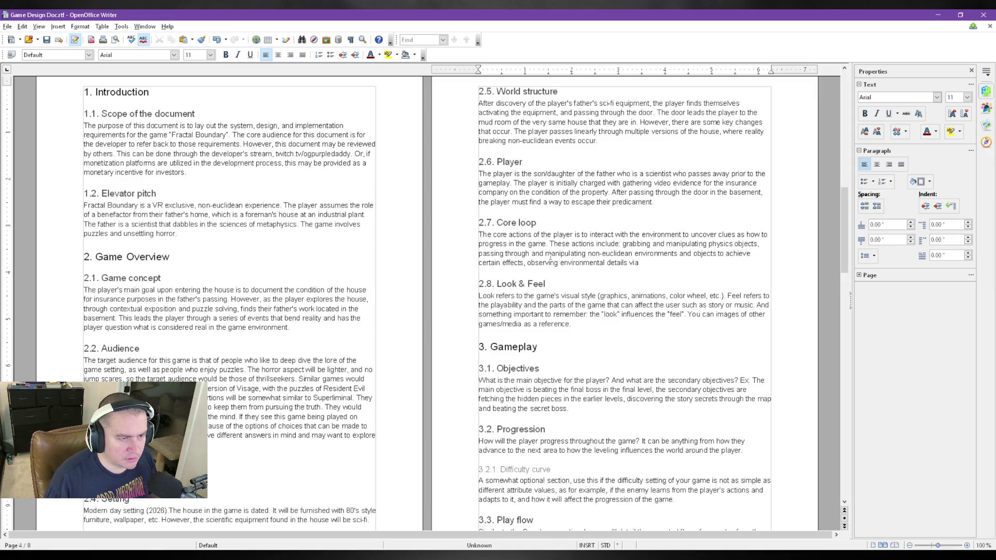
pyautogui.write('ooking ')
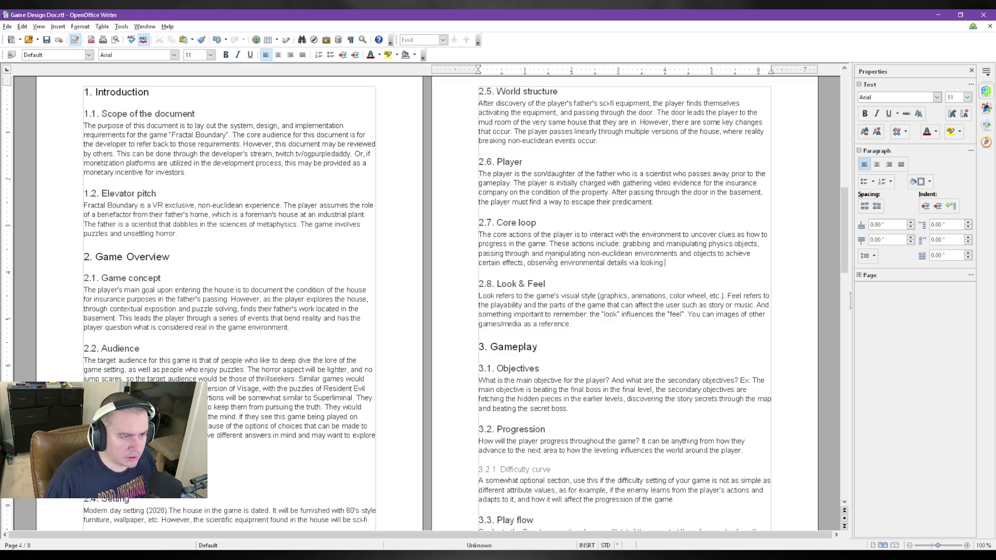
pyautogui.write('around with the headset,')
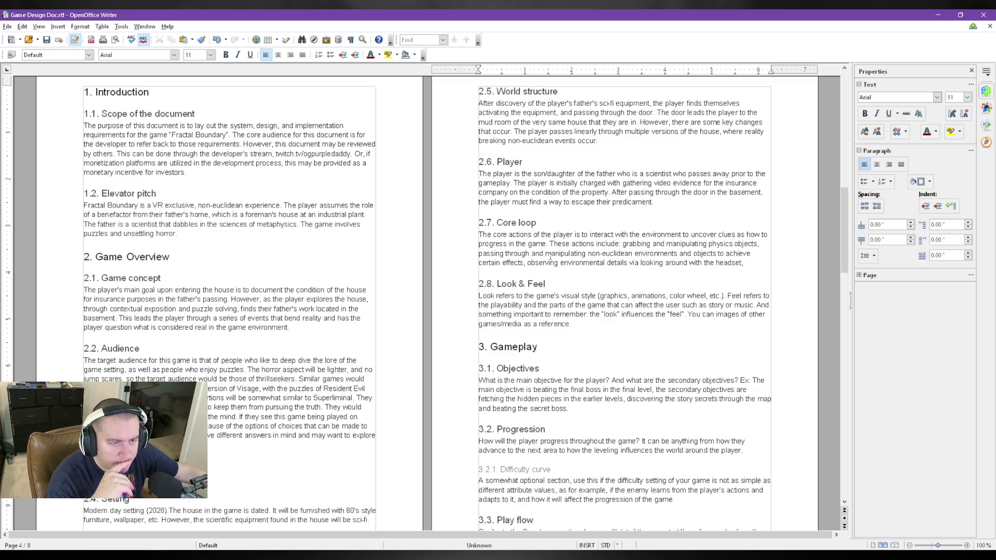
pyautogui.press('BackSpace')
pyautogui.press('BackSpace')
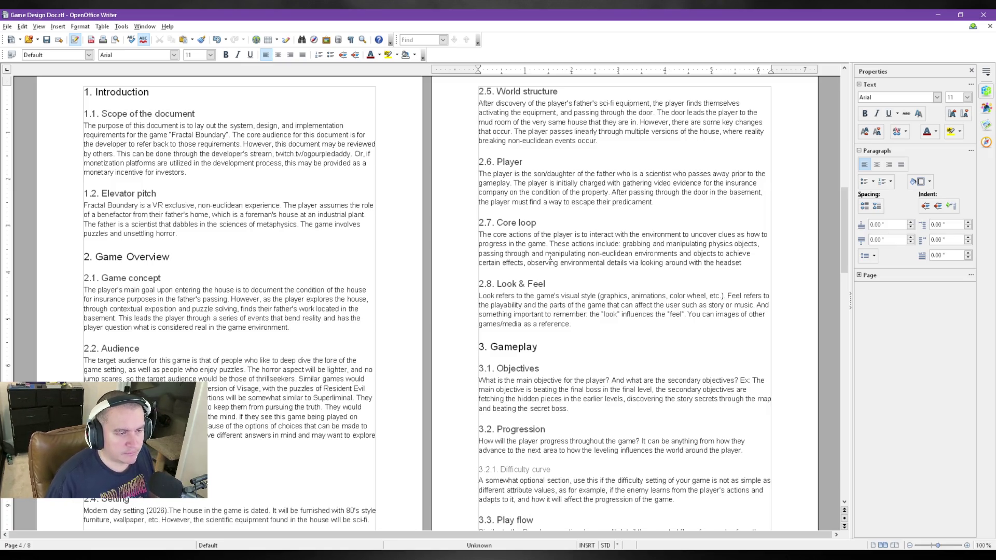
pyautogui.write(' in order')
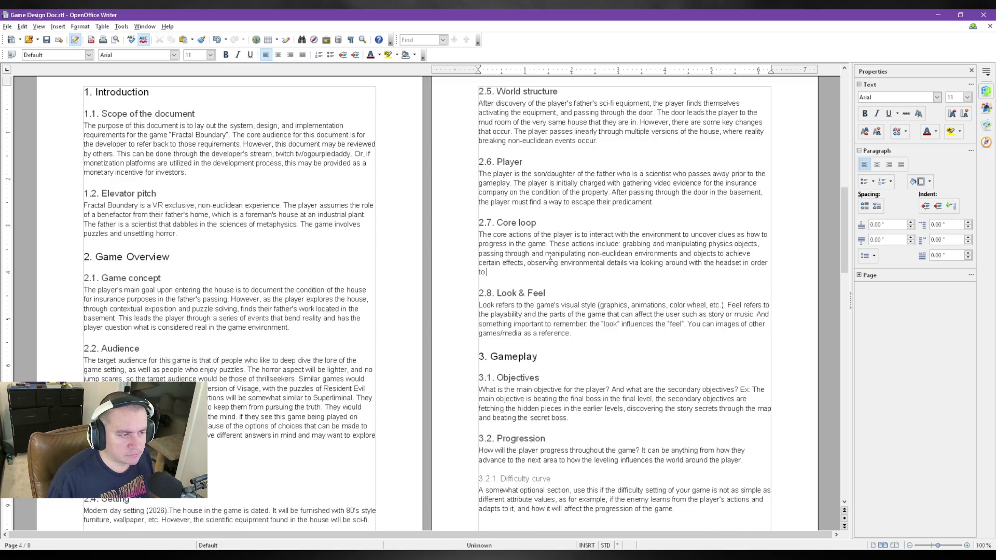
pyautogui.write(' to gain ')
pyautogui.write('clues')
pyautogui.write('of')
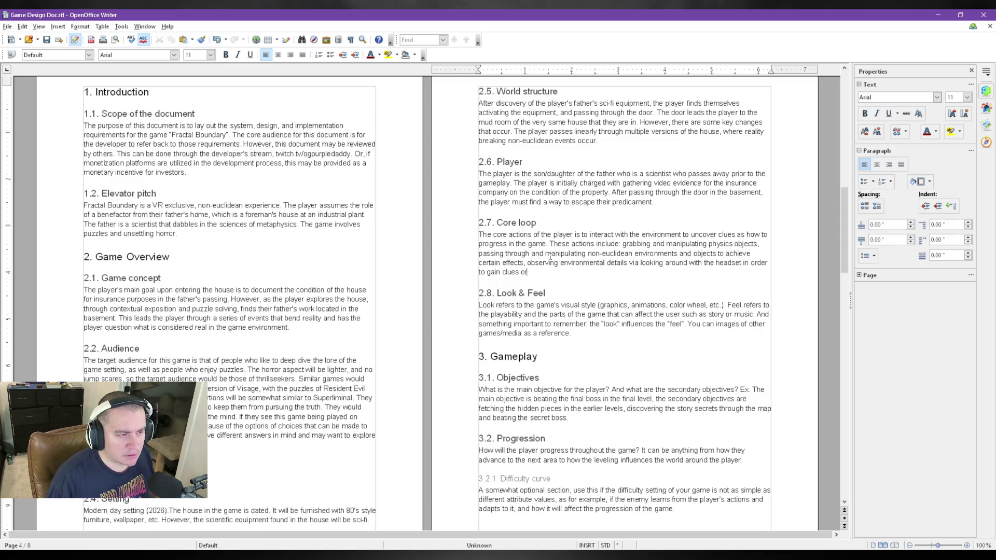
pyautogui.write(' solve')
pyautogui.write(' puzzles. for progression.')
pyautogui.hotkey('ctrl', 's')
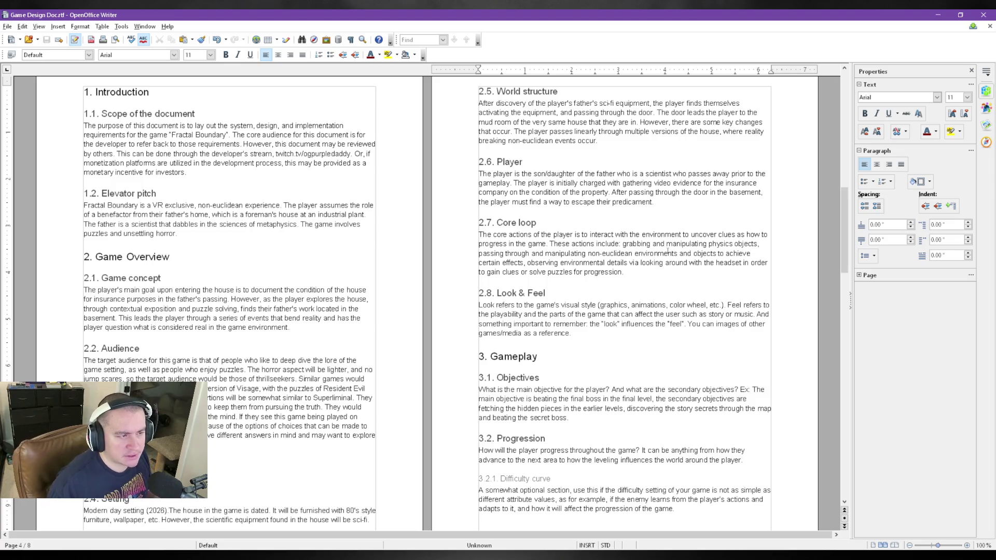
# - Remove 'to achieve certain effects' from Core loop, add ', all', and save
pyautogui.moveTo(524, 262); pyautogui.dragTo(717, 254)
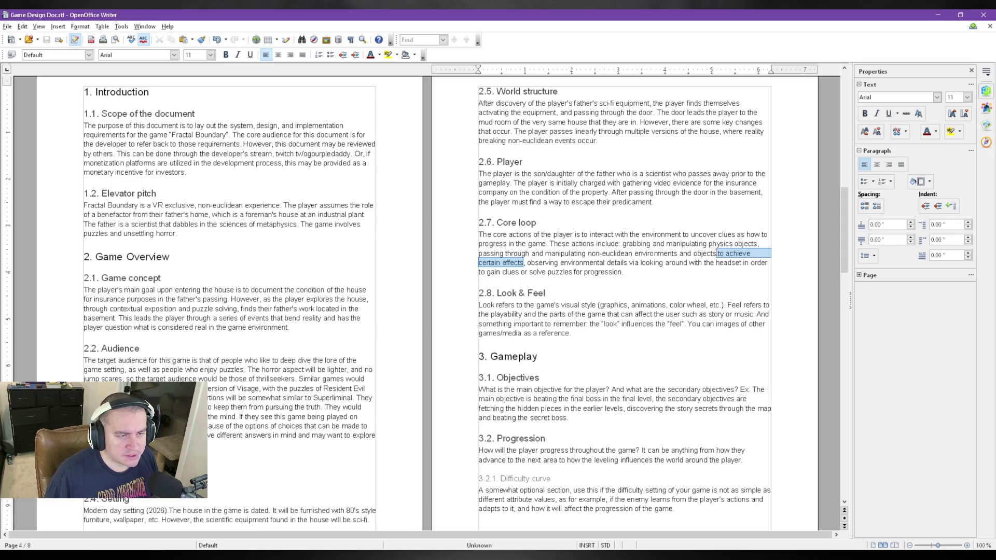
pyautogui.press('Delete')
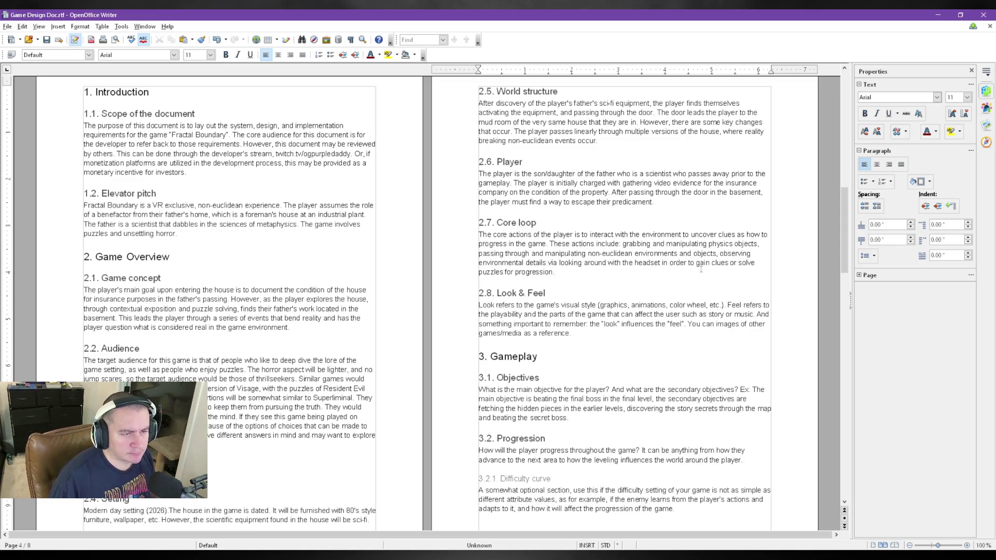
pyautogui.write(', all')
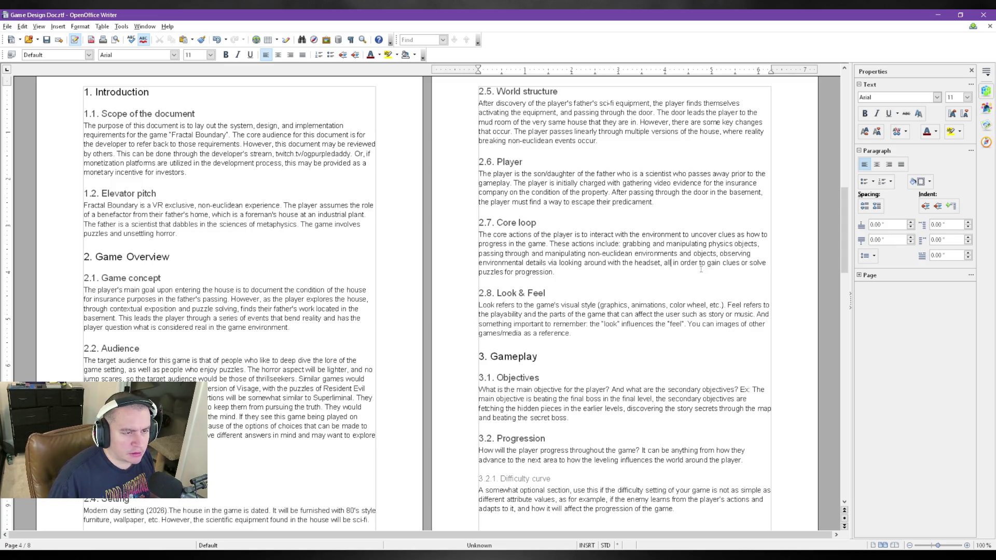
pyautogui.click(591, 280)
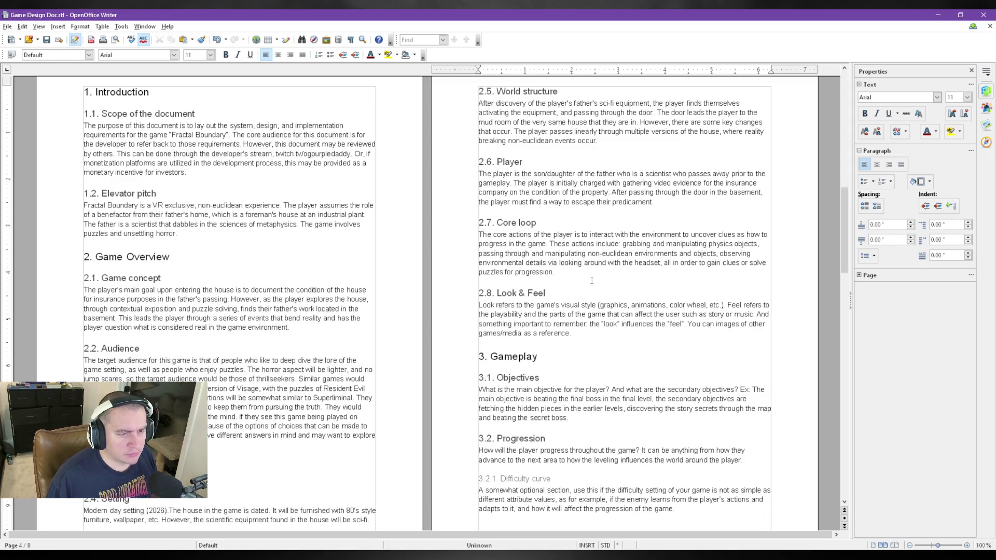
pyautogui.hotkey('ctrl', 's')
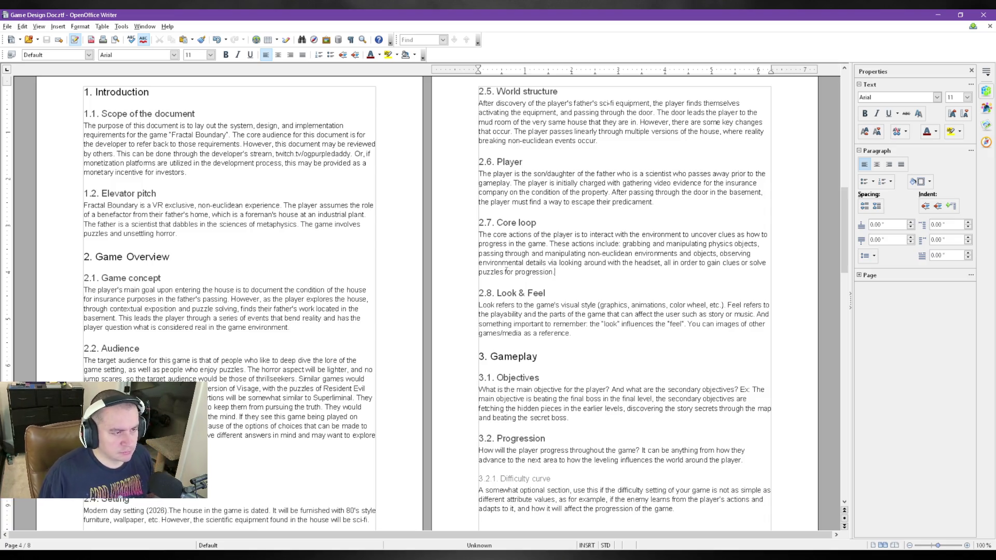
# - Replace the clues-and-puzzles phrase so Core loop ends 'all in order to progress.', and save
pyautogui.moveTo(505, 271)
pyautogui.mouseDown()
pyautogui.moveTo(710, 262)
pyautogui.moveTo(699, 262)
pyautogui.mouseUp()
pyautogui.click(552, 271)
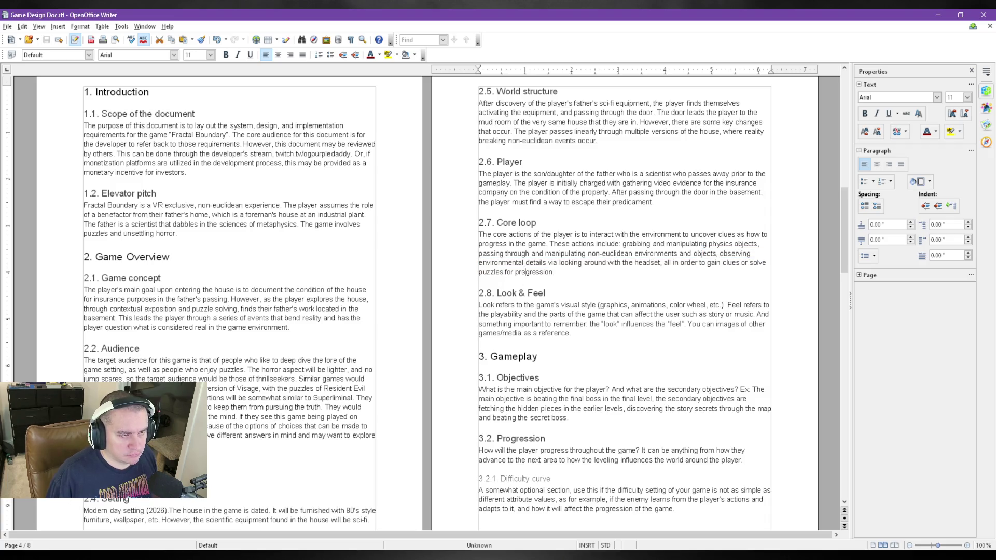
pyautogui.moveTo(552, 272); pyautogui.dragTo(707, 262)
pyautogui.write('progress')
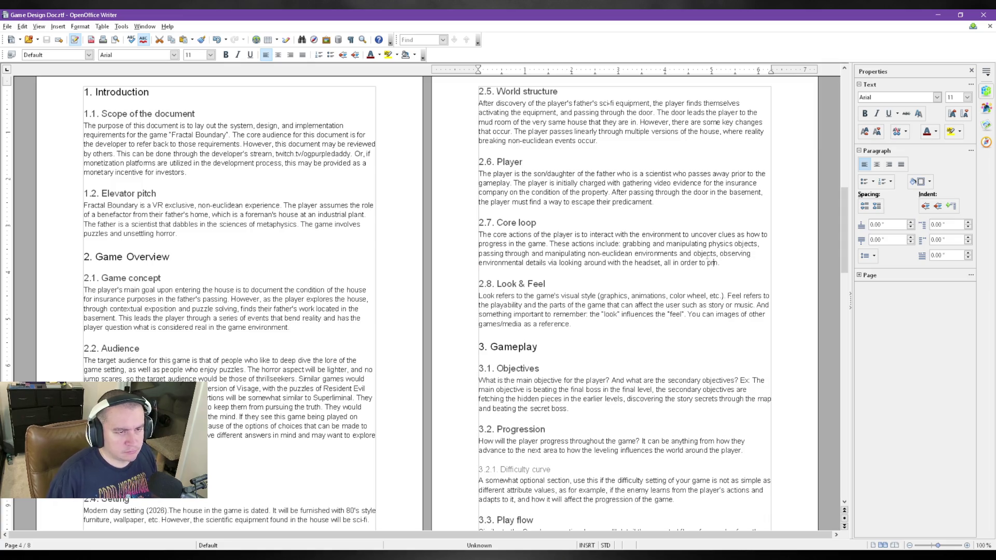
pyautogui.write('.')
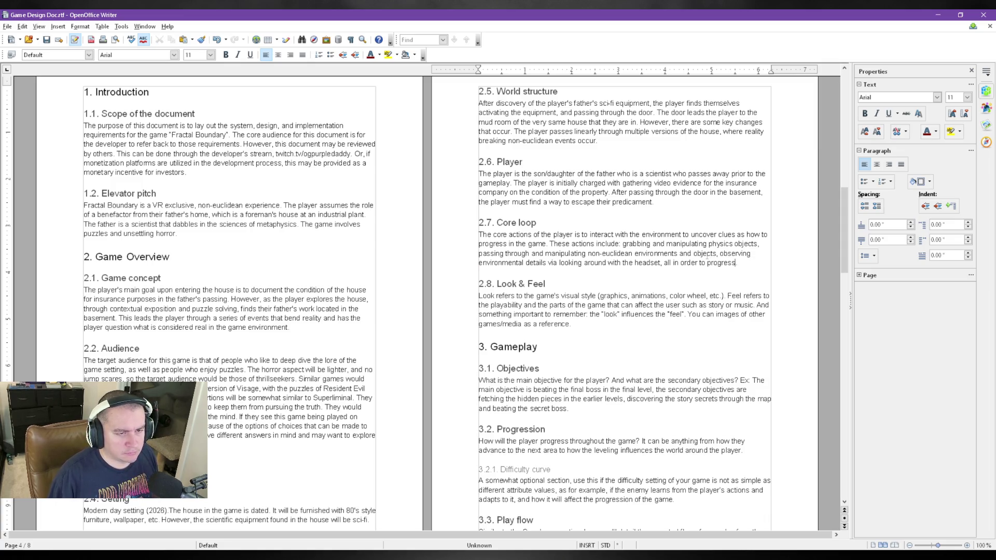
pyautogui.hotkey('ctrl', 's')
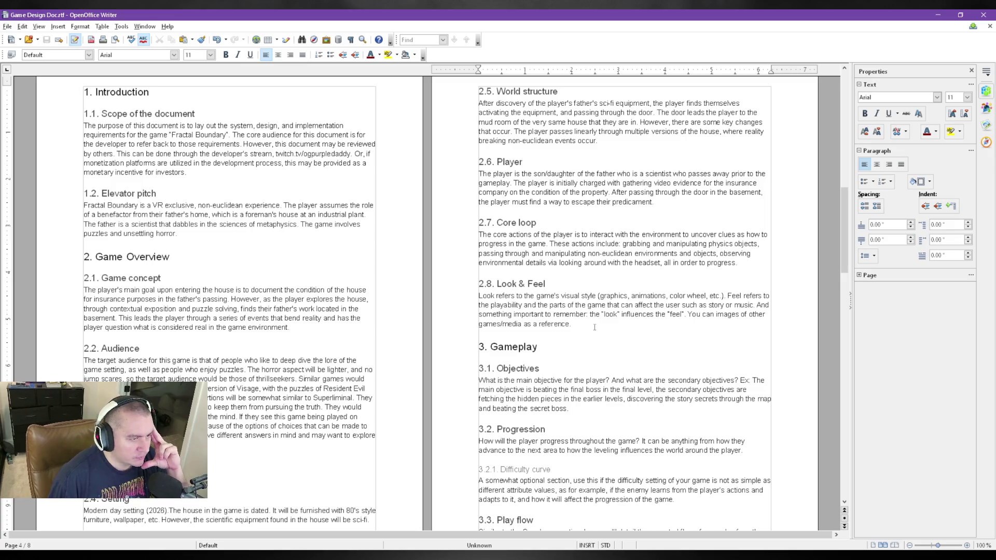
pyautogui.moveTo(586, 325); pyautogui.dragTo(470, 297)
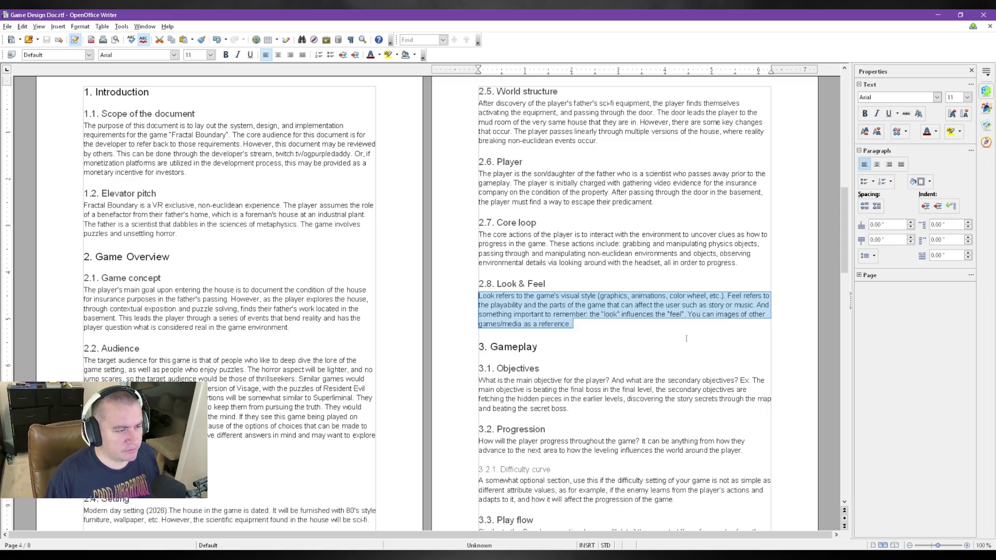
pyautogui.write('The ov')
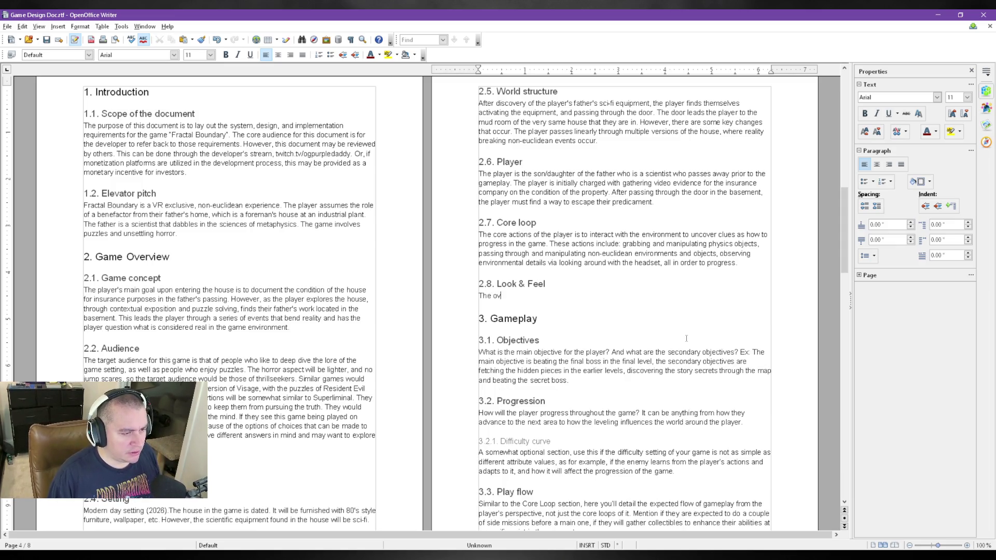
pyautogui.write('erall look of the environment will be photorealistic.')
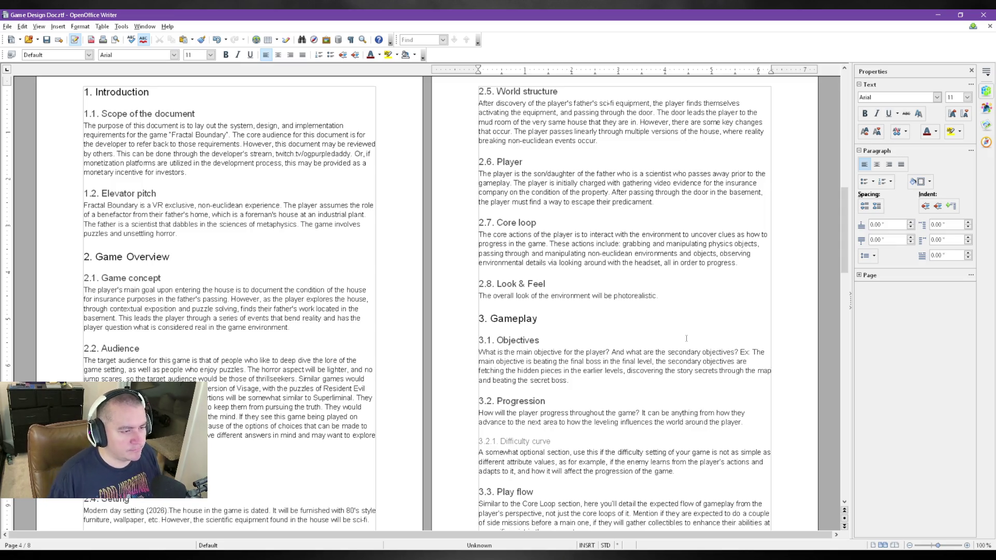
# - Write Look & Feel as photorealistic environment, piano music, and a focus on an immersive experience
pyautogui.press('BackSpace')
pyautogui.write('. Music will include piano')
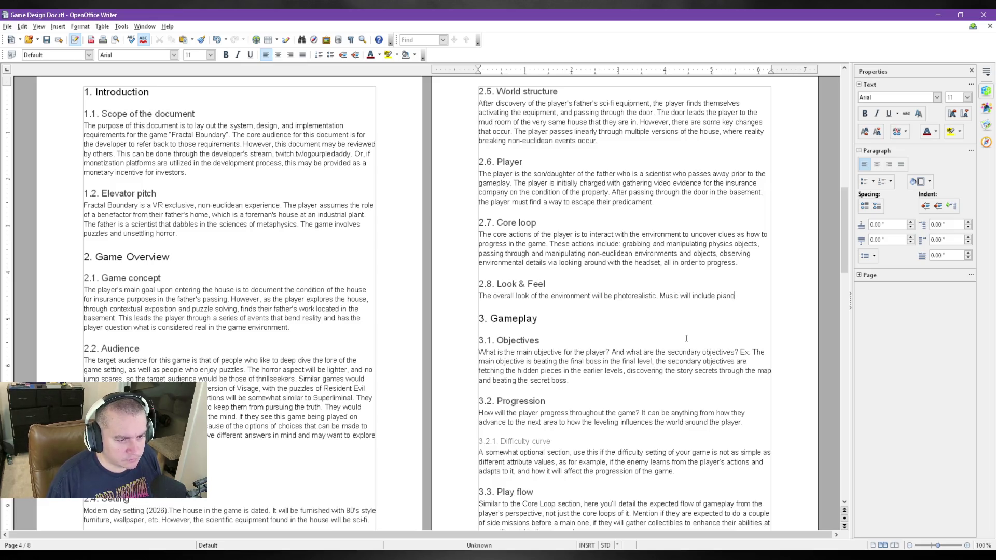
pyautogui.write('.')
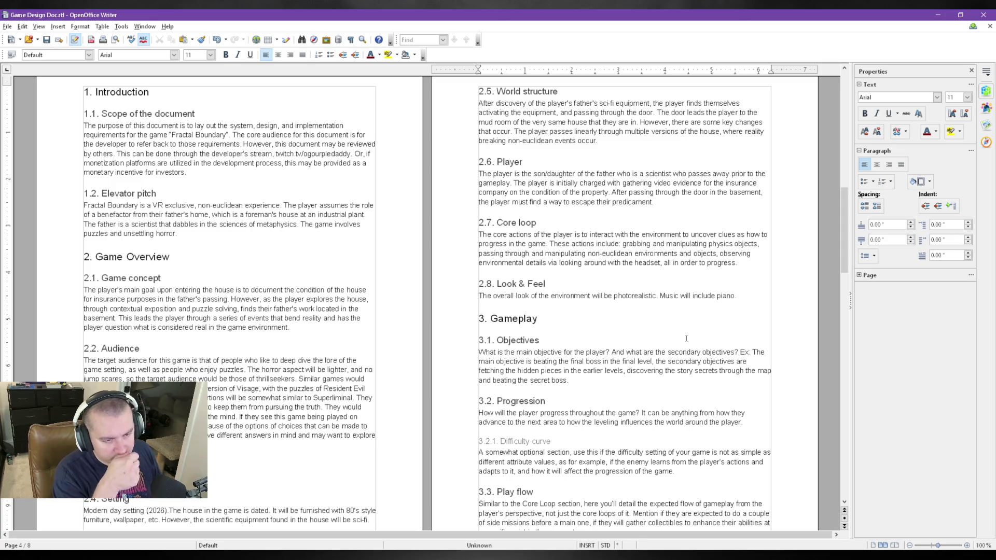
pyautogui.press('BackSpace')
pyautogui.press('BackSpace')
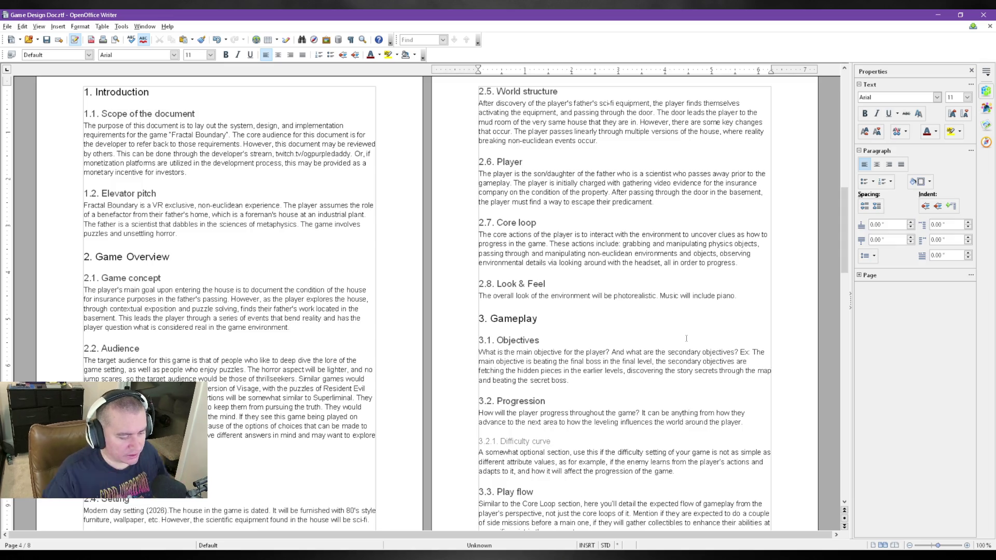
pyautogui.write('Main fo')
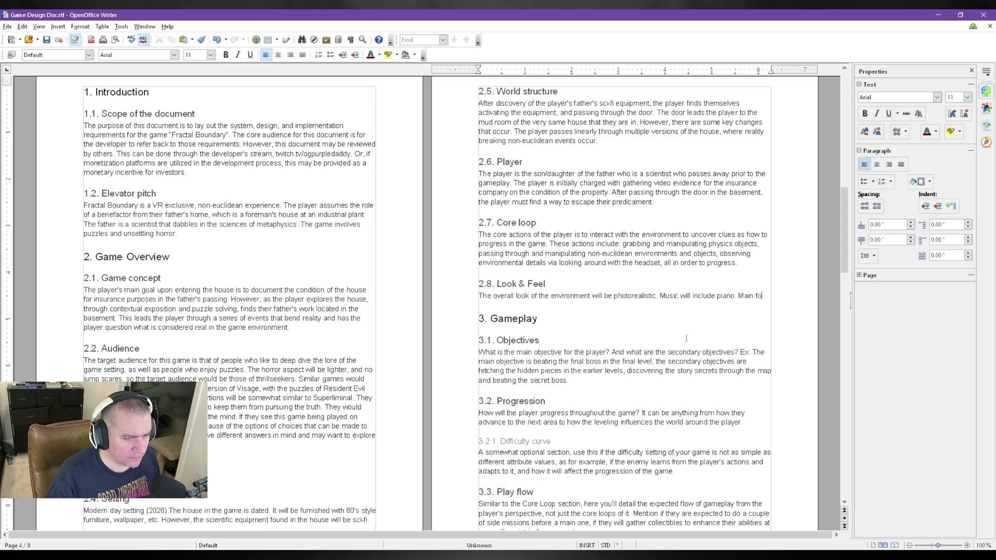
pyautogui.write('cus is to provide im')
pyautogui.press('BackSpace')
pyautogui.press('BackSpace')
pyautogui.write('an ')
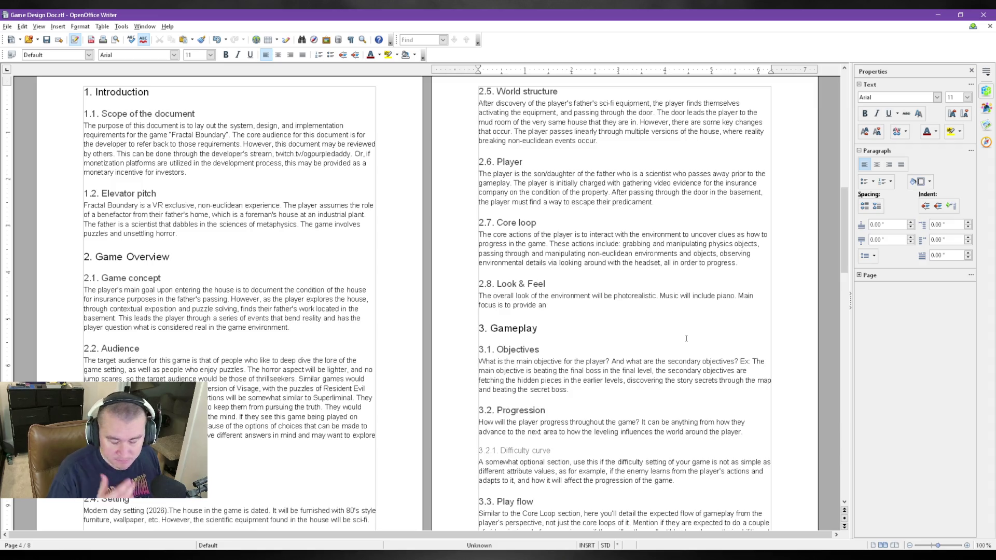
pyautogui.write('immersive experience.')
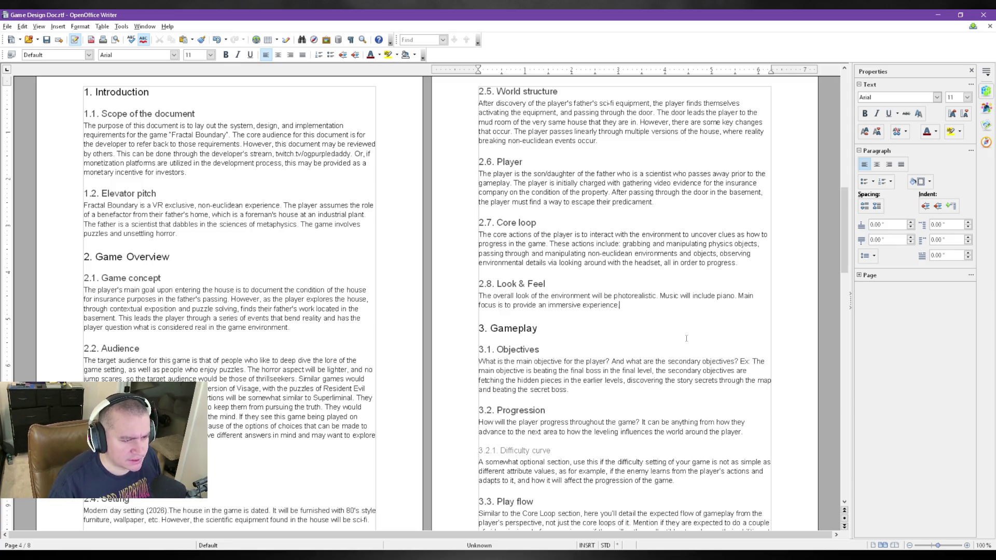
pyautogui.scroll(-1, 685, 338)
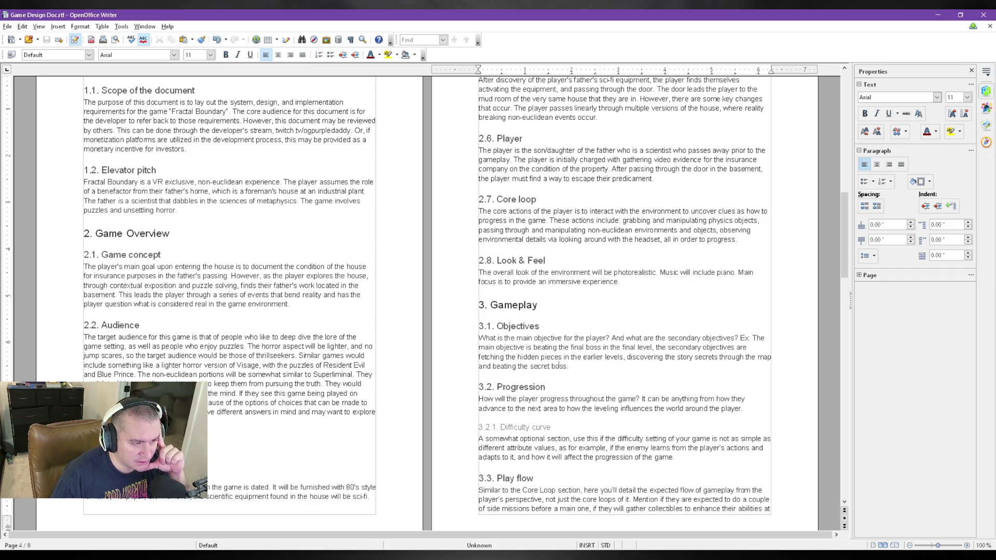
pyautogui.scroll(-1, 567, 333)
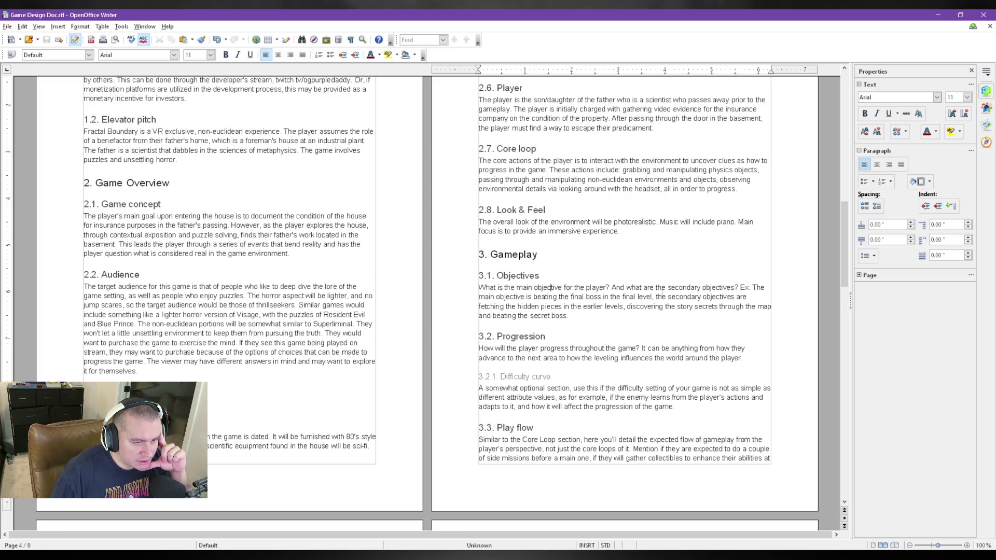
# - Replace Objectives with recording every room for insurance purposes, then finding a way back
pyautogui.moveTo(615, 316); pyautogui.dragTo(455, 289)
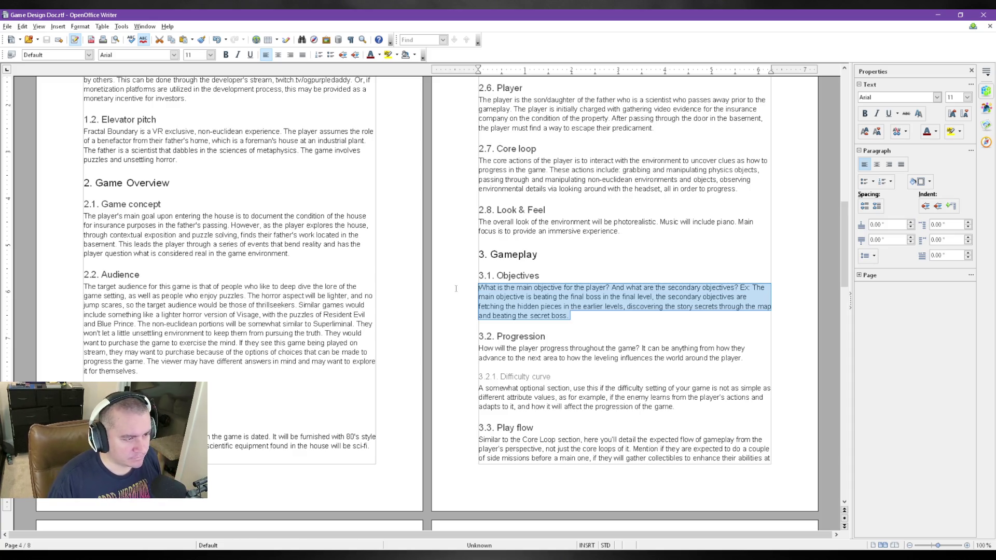
pyautogui.write('The main objective whe')
pyautogui.write('n entering is to ')
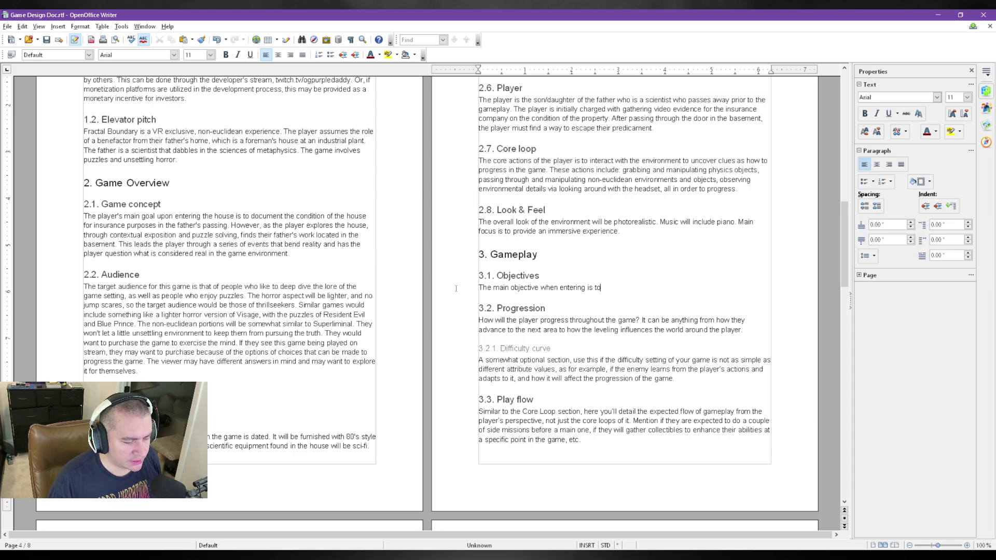
pyautogui.write('"record')
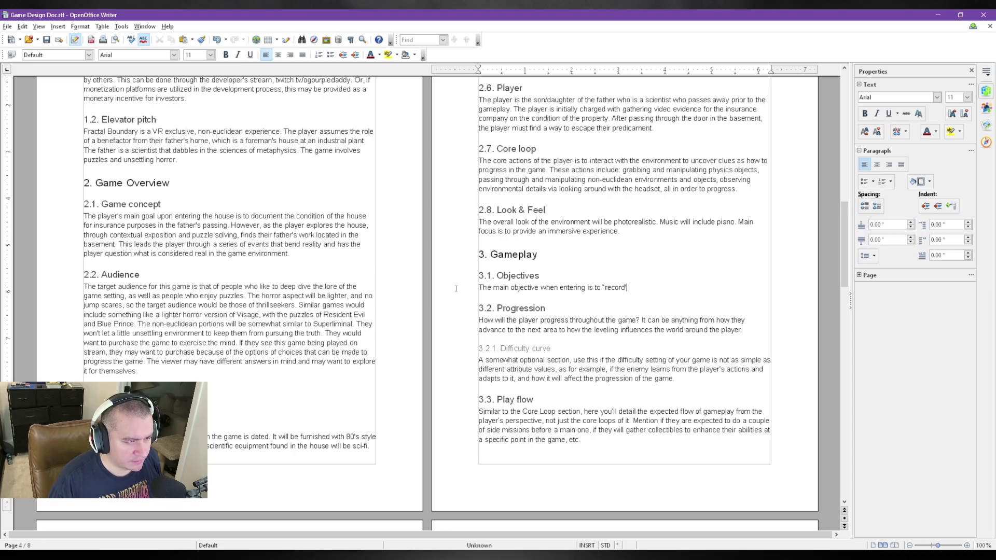
pyautogui.write('"')
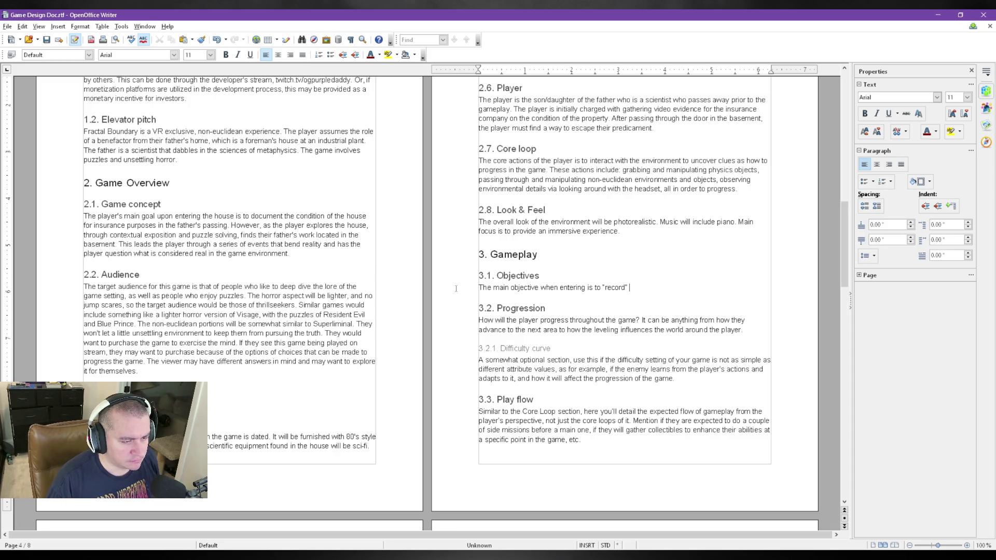
pyautogui.write(' every room')
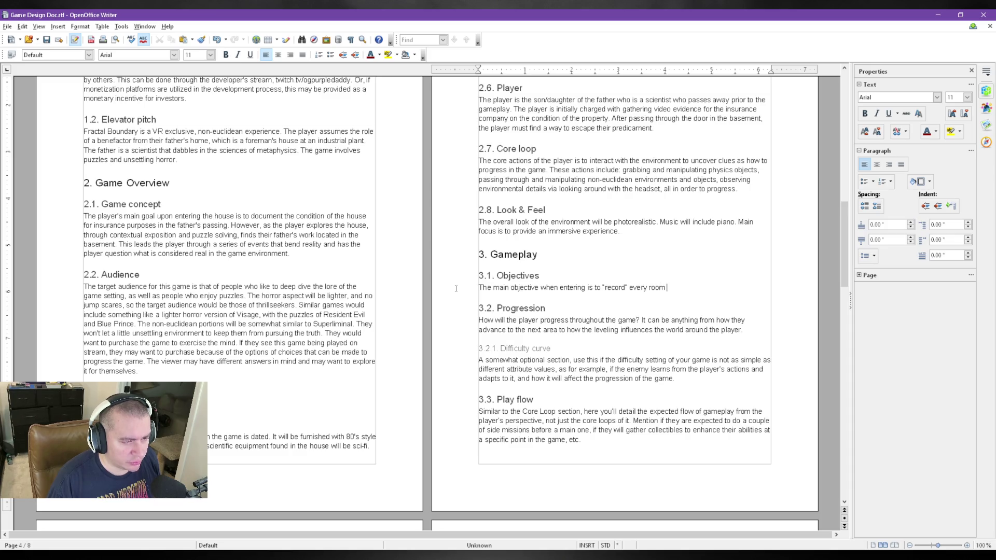
pyautogui.write(' for')
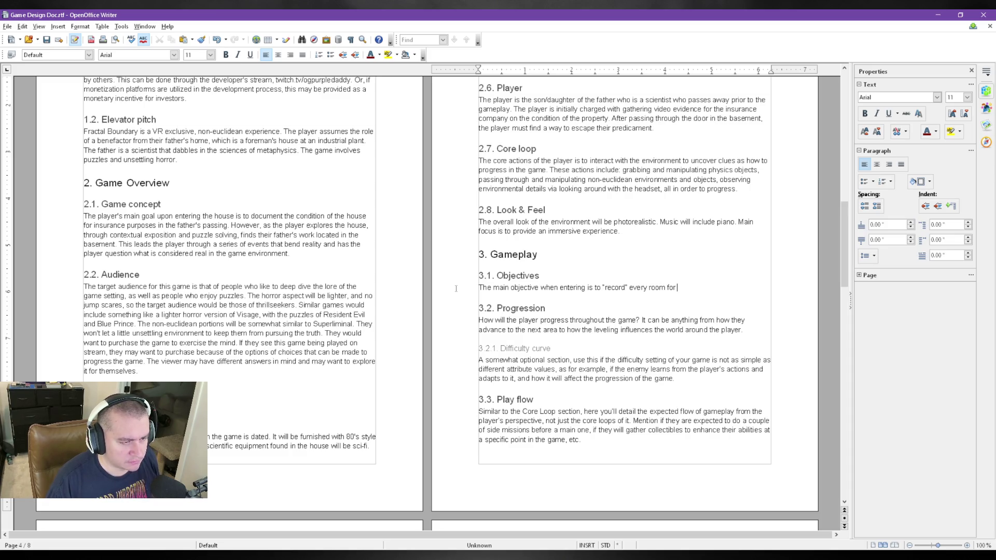
pyautogui.write(' insurance purposes. However, u')
pyautogui.write('pon')
pyautogui.write(' passing through the door')
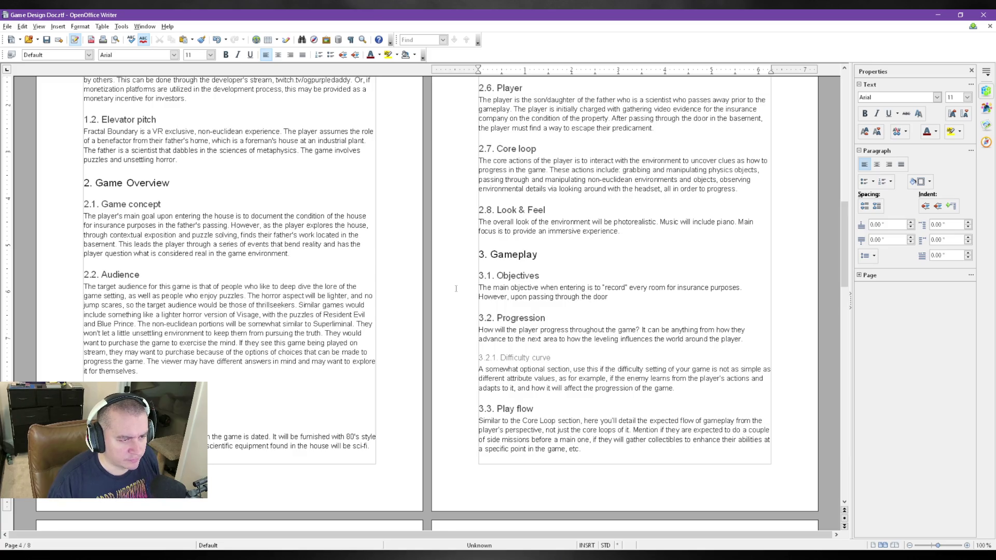
pyautogui.write(', the player must find a way back')
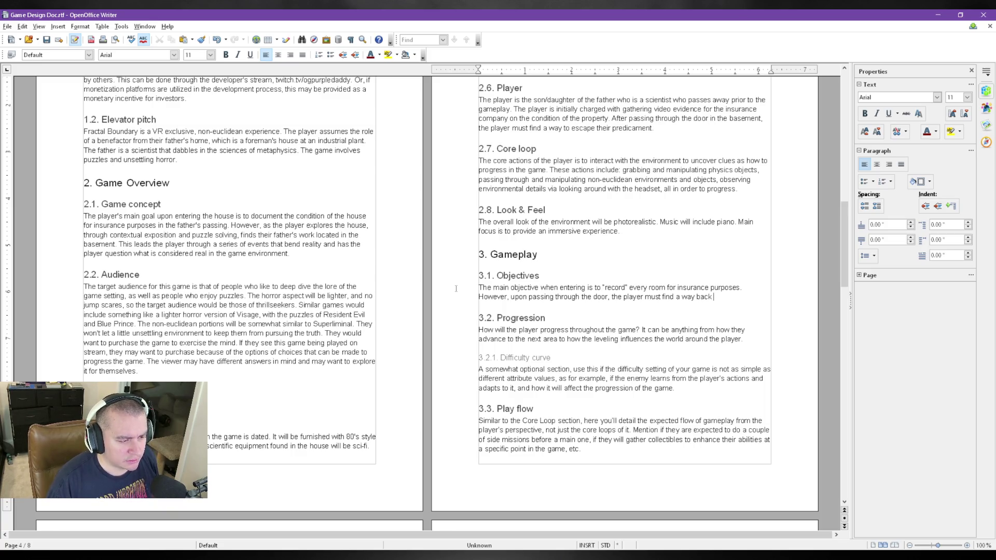
pyautogui.write(' to their wo')
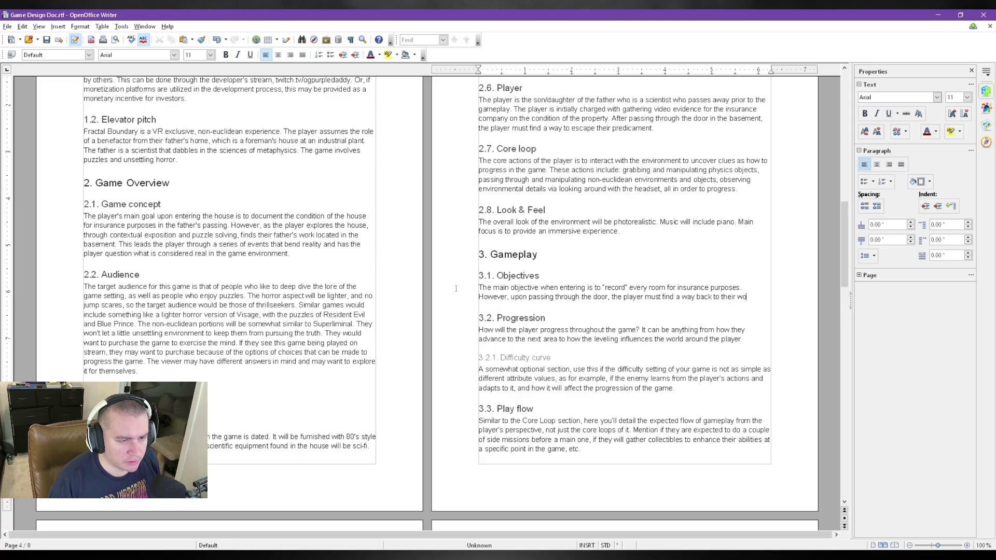
pyautogui.write('rld.')
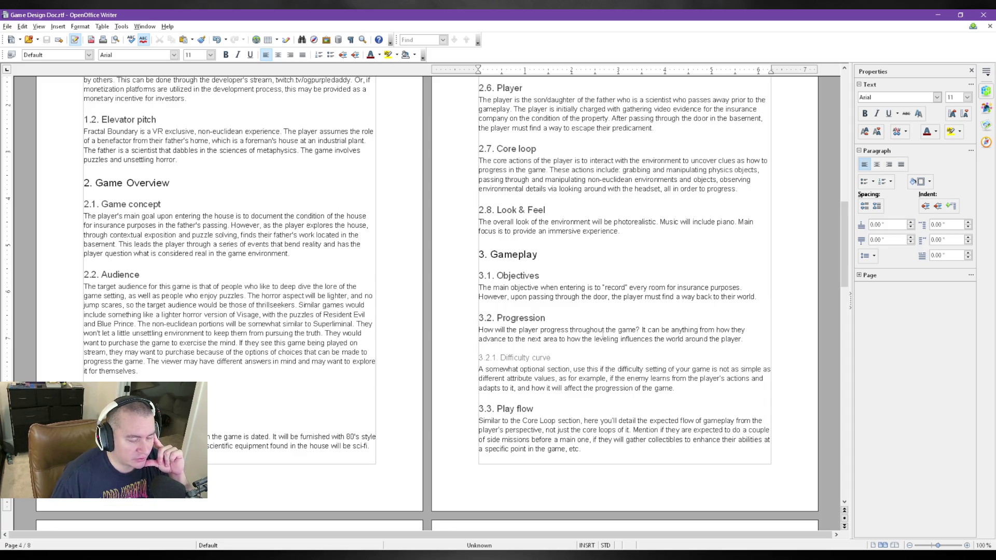
pyautogui.scroll(-1, 601, 337)
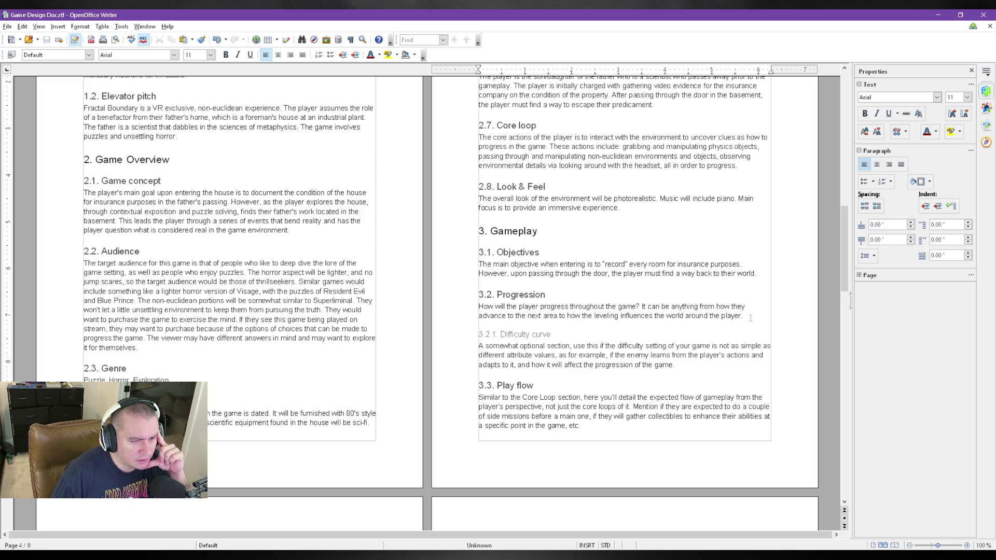
pyautogui.moveTo(750, 317); pyautogui.dragTo(479, 307)
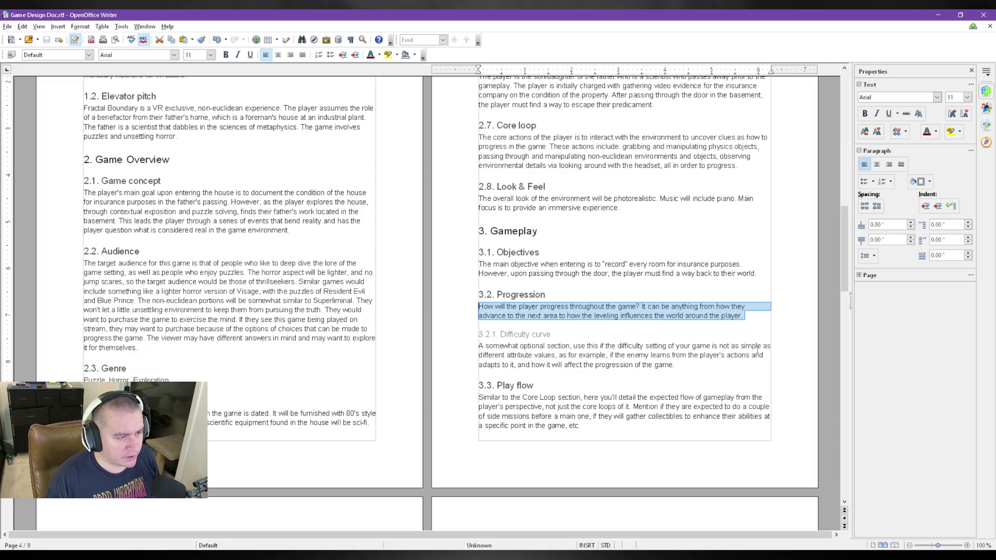
pyautogui.write('The ultimnate')
# - Start the Progression answer 'The ultimate goals' about solving each house's puzzle
pyautogui.press('BackSpace')
pyautogui.press('BackSpace')
pyautogui.press('BackSpace')
pyautogui.press('BackSpace')
pyautogui.write('mate goals ')
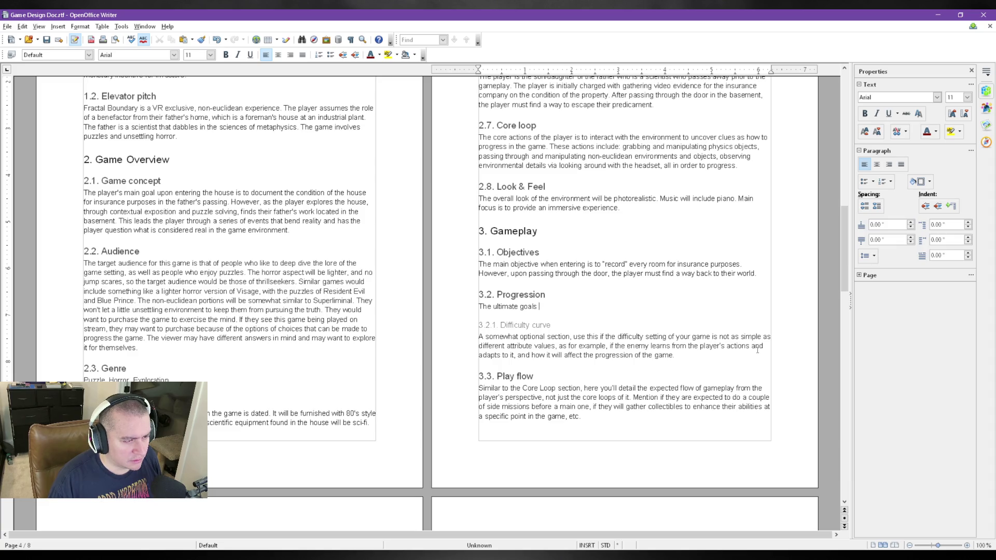
pyautogui.write('per')
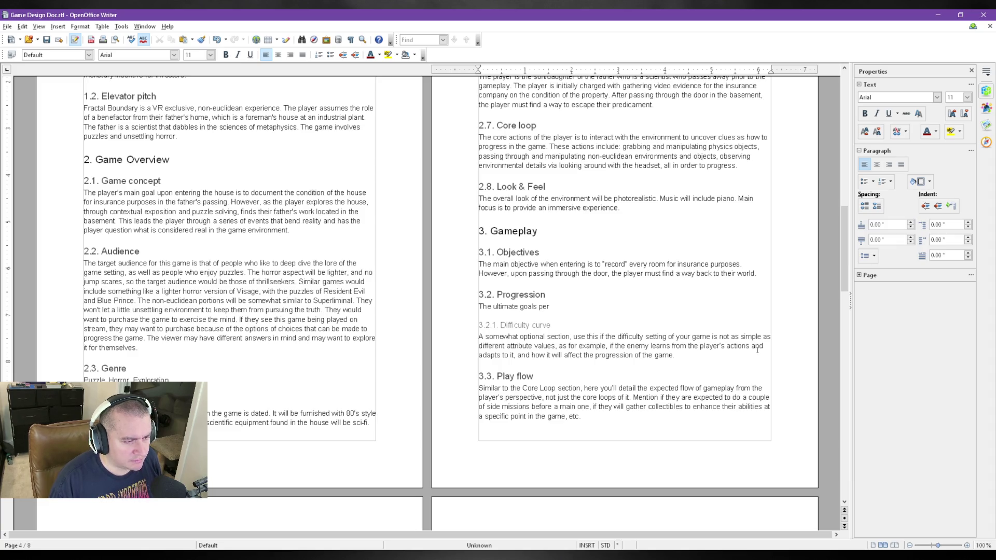
pyautogui.write(' house instance is to solve the puzzle of that house, and pass through the door that will lead them back home')
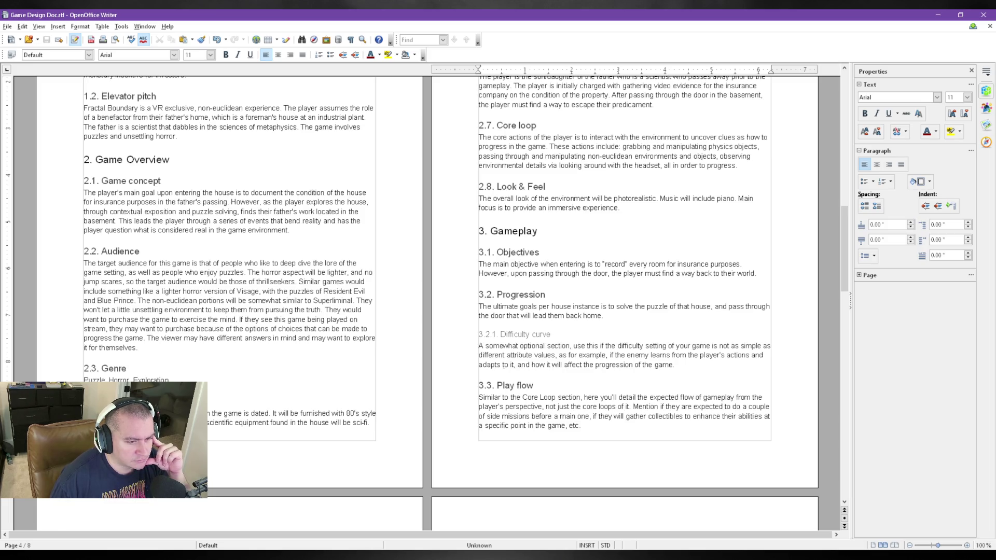
# - Finish Progression with passing through the door home; Difficulty curve reads 'Puzzle difficulty is layered.'
pyautogui.moveTo(677, 365); pyautogui.dragTo(460, 348)
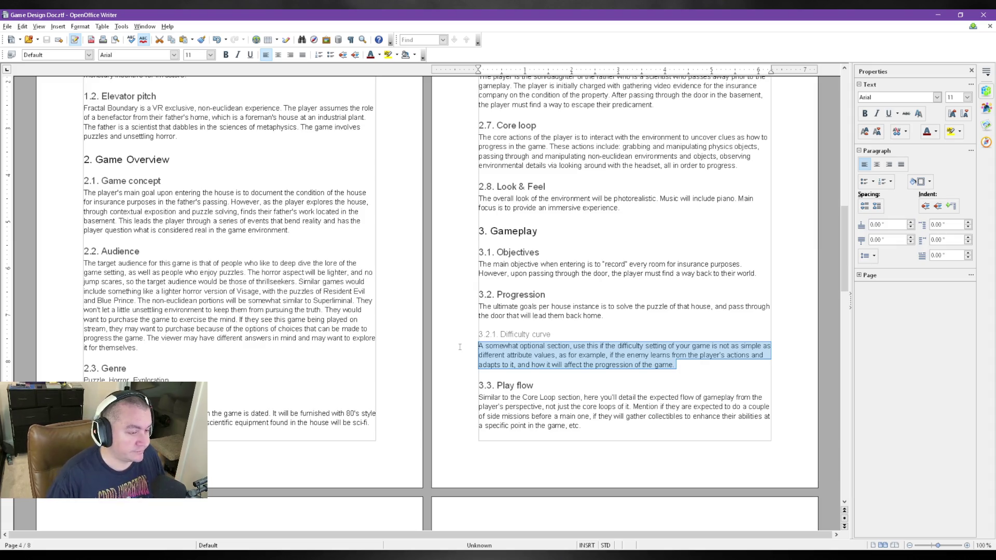
pyautogui.write('Puzzle difficulty is layers')
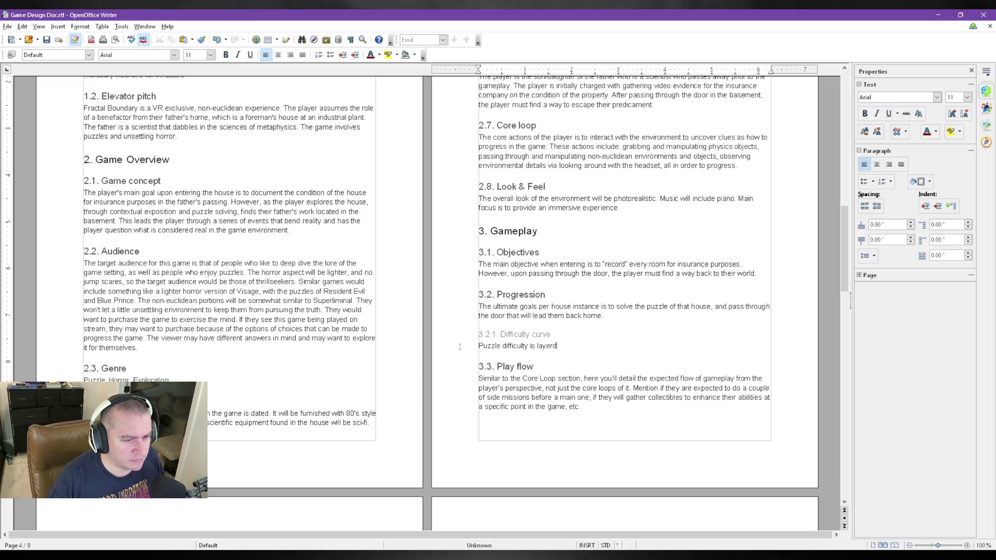
pyautogui.write('d.')
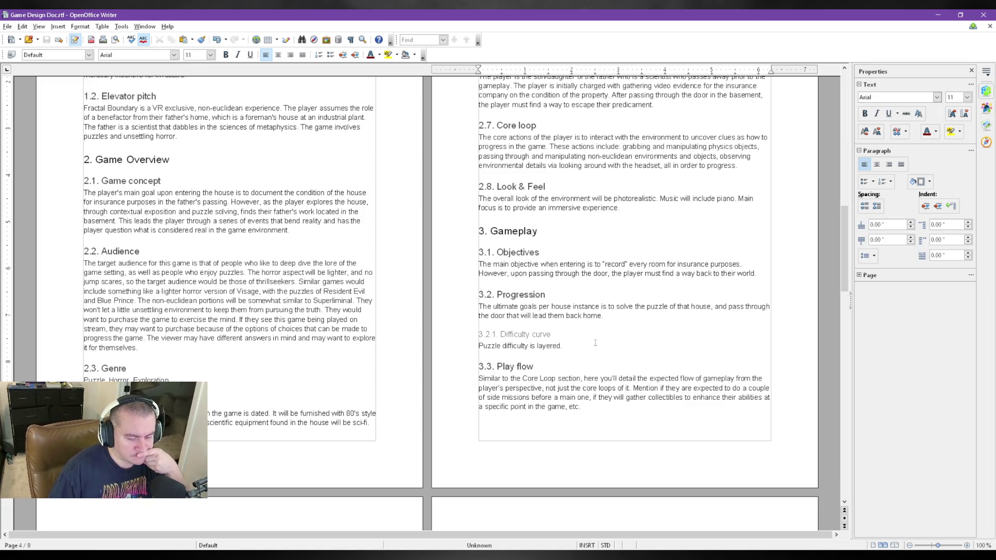
pyautogui.scroll(-2, 591, 312)
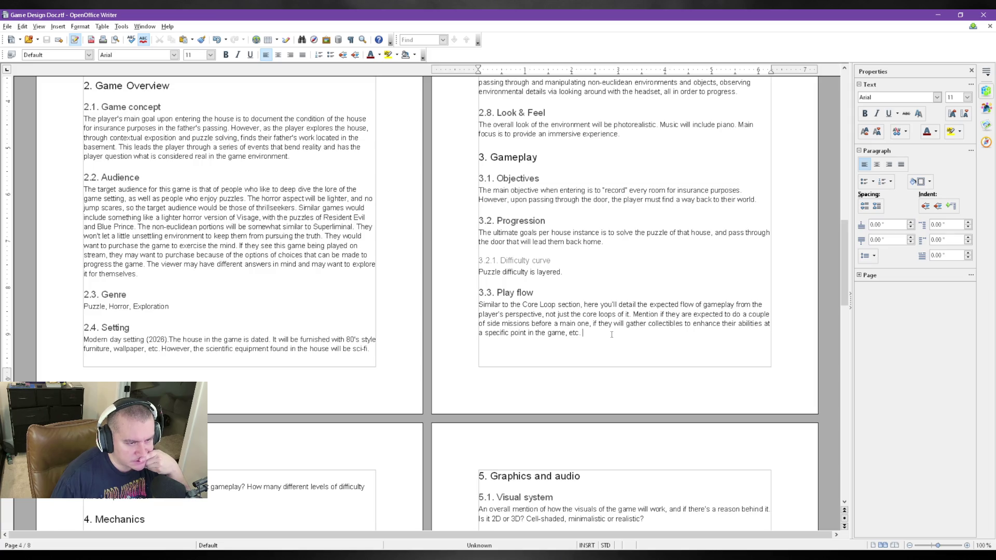
pyautogui.scroll(-1, 611, 334)
pyautogui.scroll(-2, 610, 335)
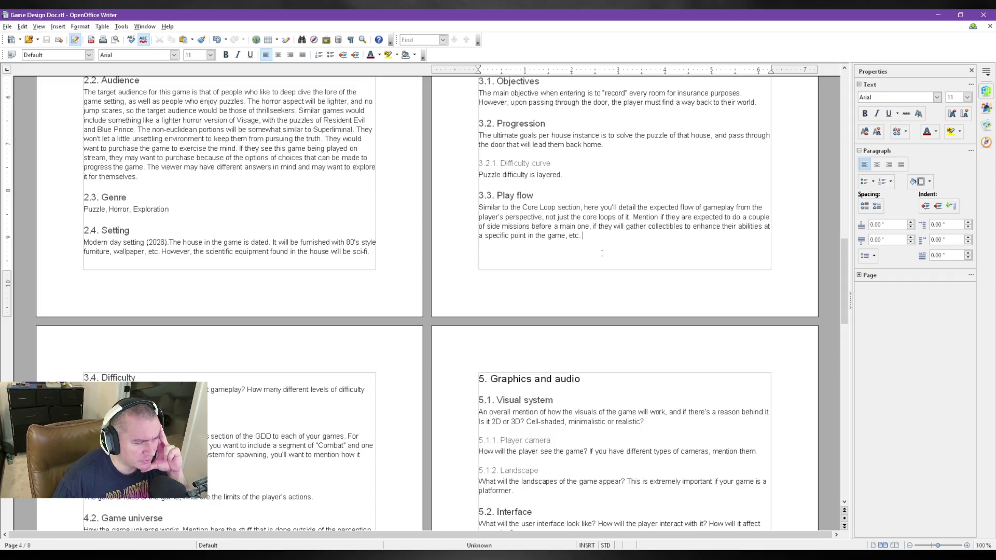
pyautogui.scroll(-1, 600, 254)
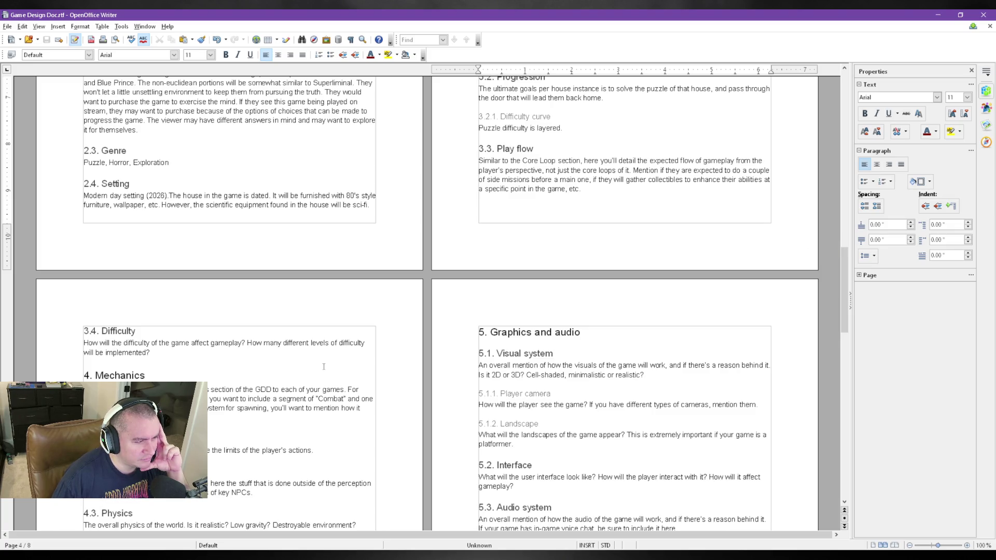
pyautogui.scroll(3, 323, 367)
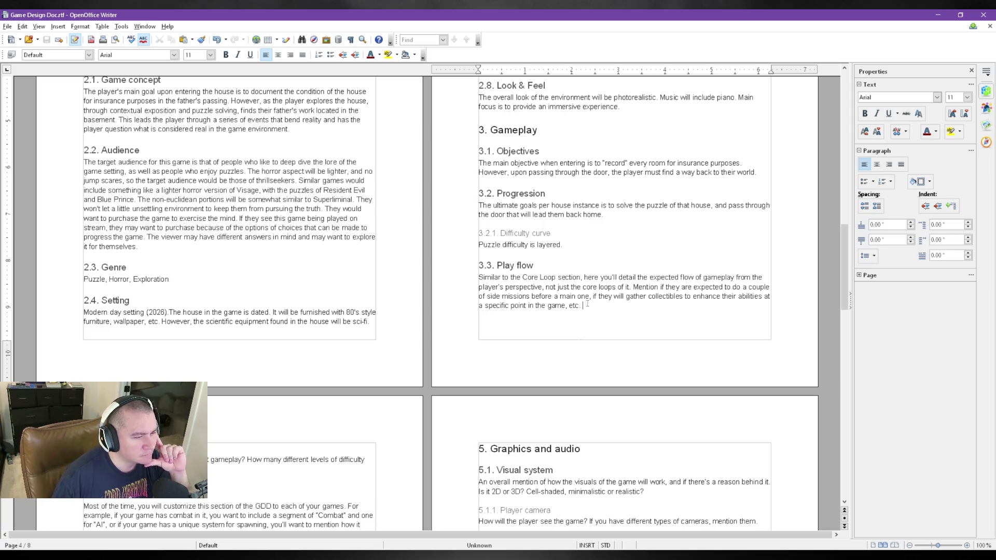
pyautogui.moveTo(593, 305); pyautogui.dragTo(463, 281)
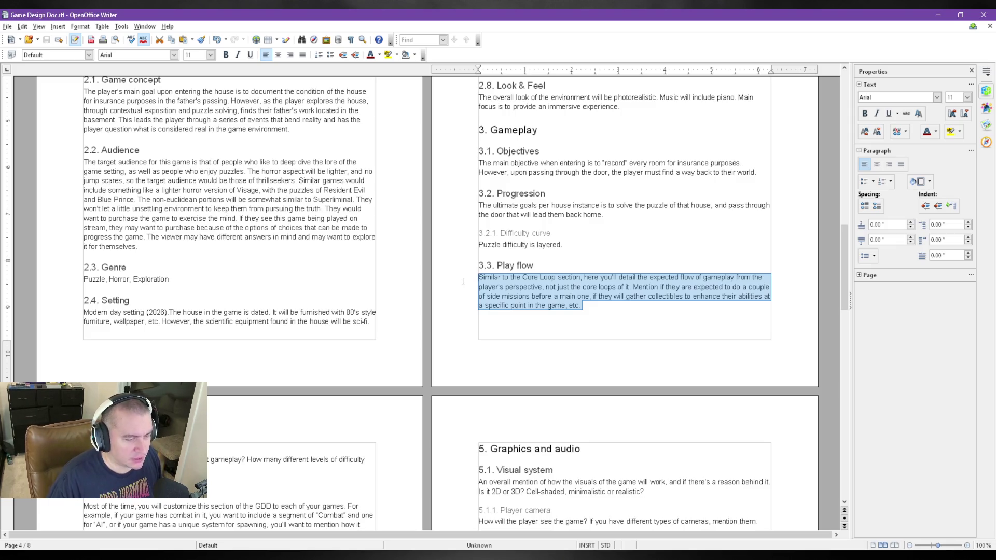
# - Replace the Play flow template paragraph with the new short answer
pyautogui.press('Delete')
pyautogui.write('"')
pyautogui.write('RE')
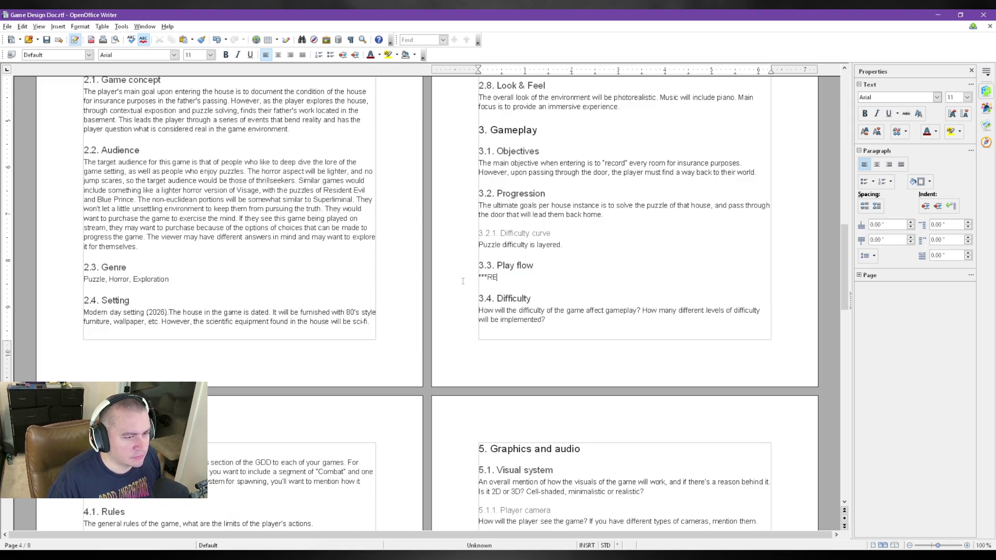
pyautogui.write('DACTED****')
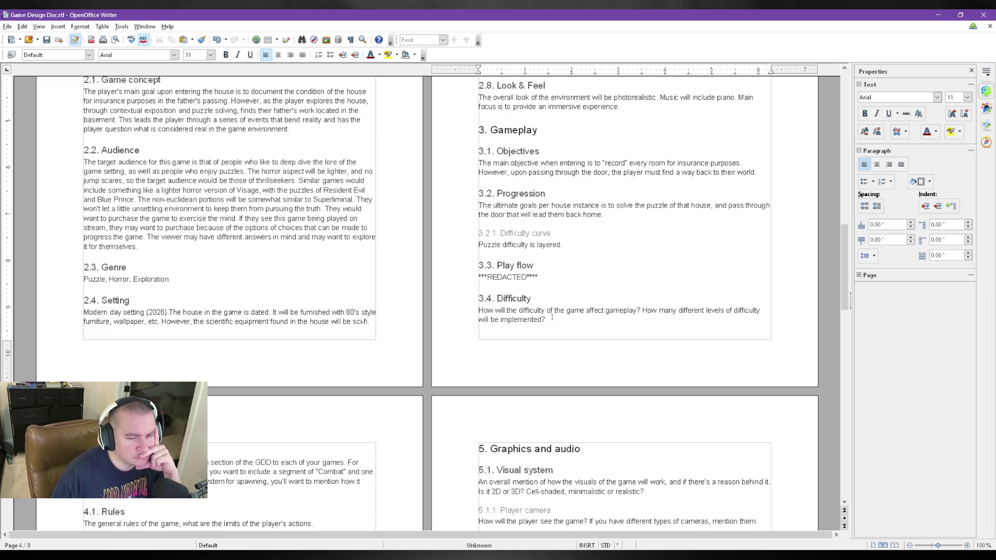
pyautogui.moveTo(551, 318); pyautogui.dragTo(454, 311)
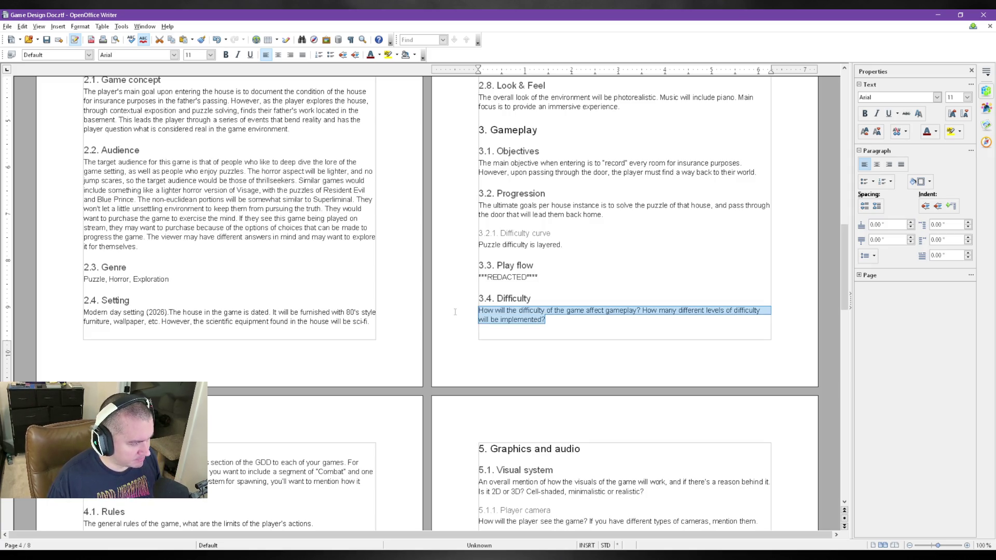
pyautogui.write('Puzzle solving mechanics ')
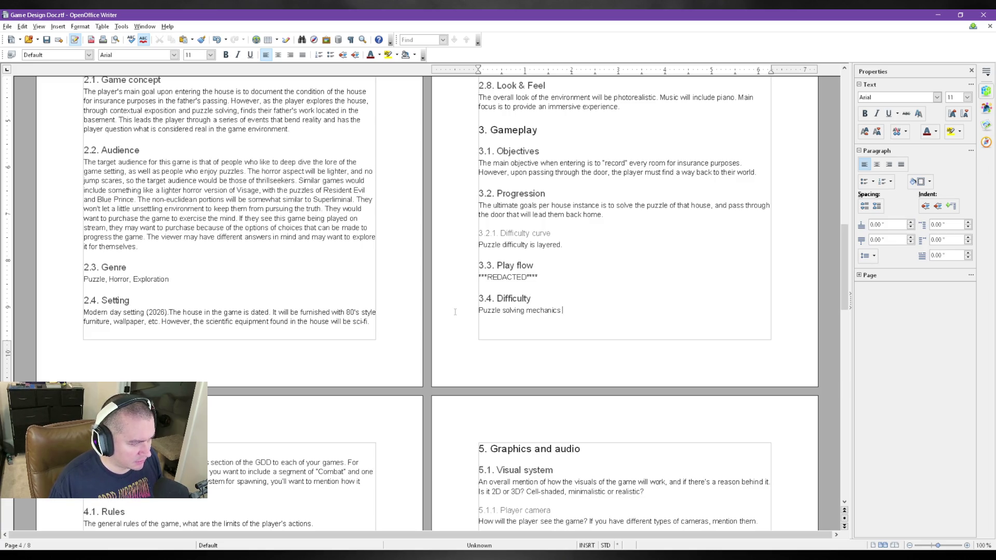
pyautogui.write('will be ')
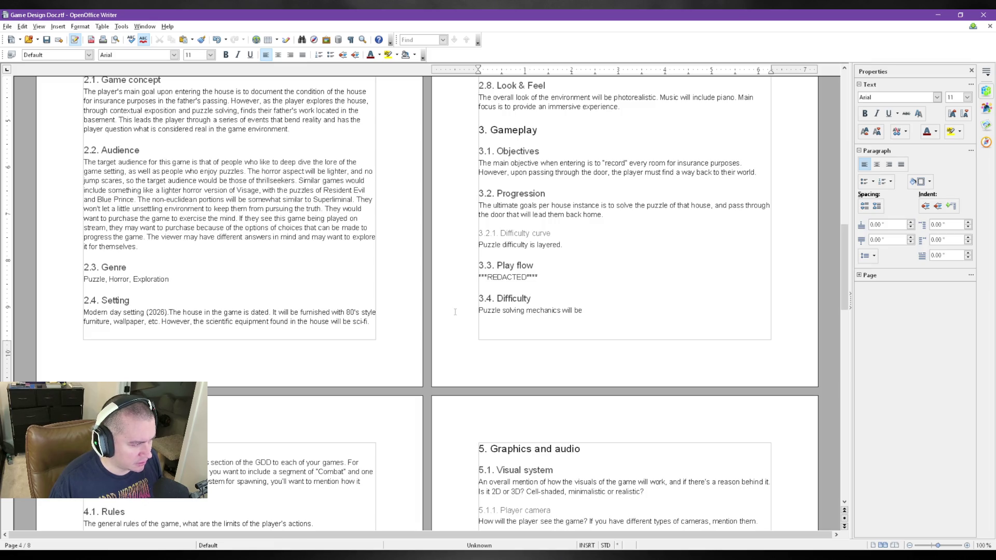
pyautogui.write('introduced per house')
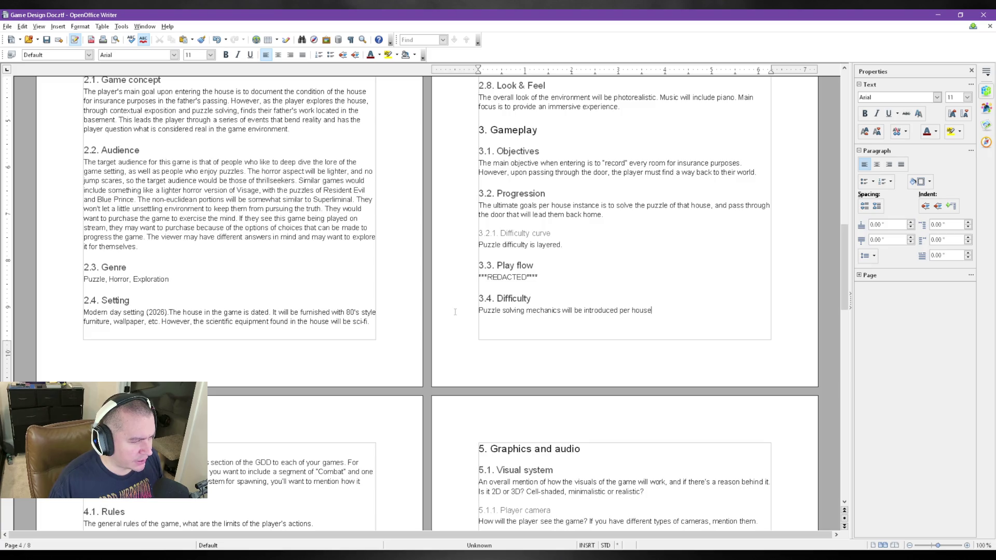
pyautogui.write(', then layered')
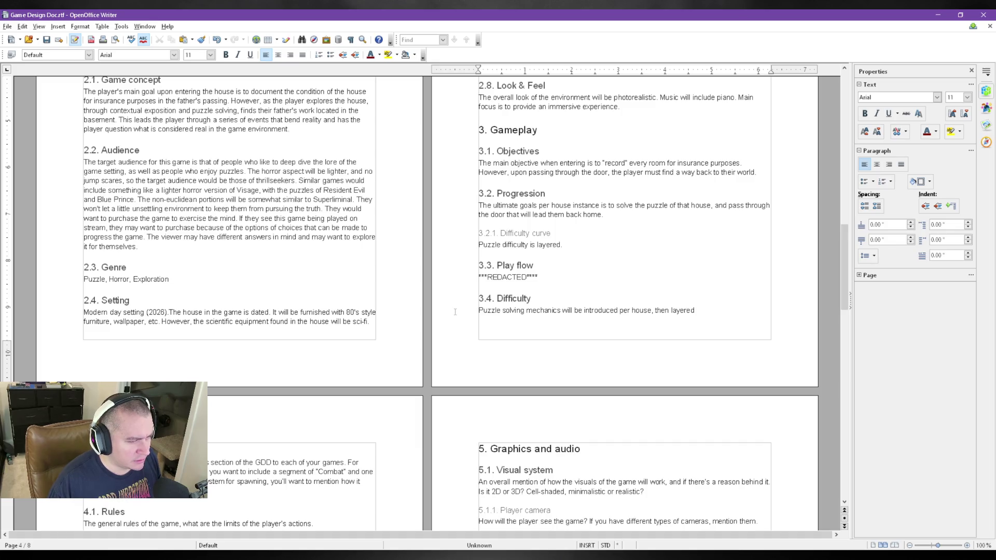
pyautogui.write(' comprehens')
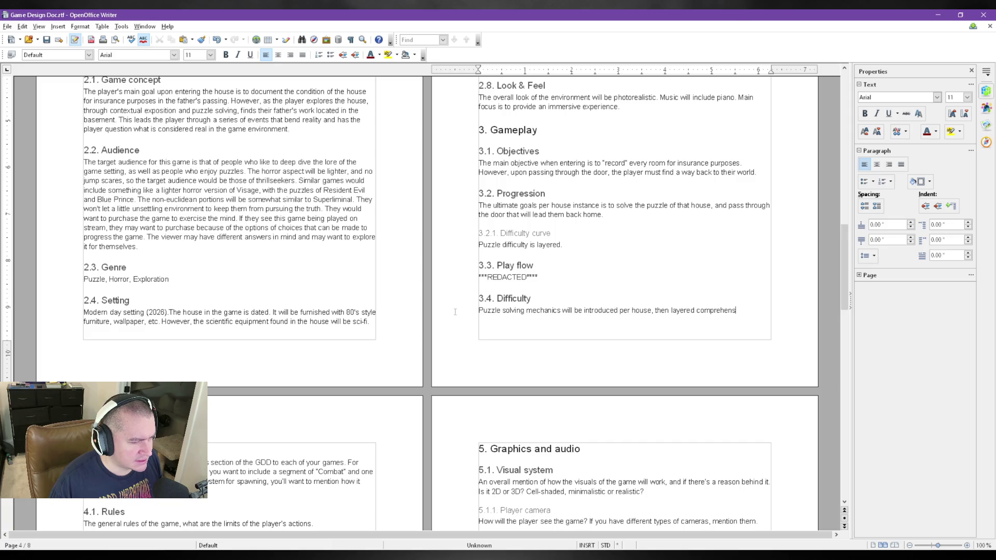
pyautogui.write('ively.')
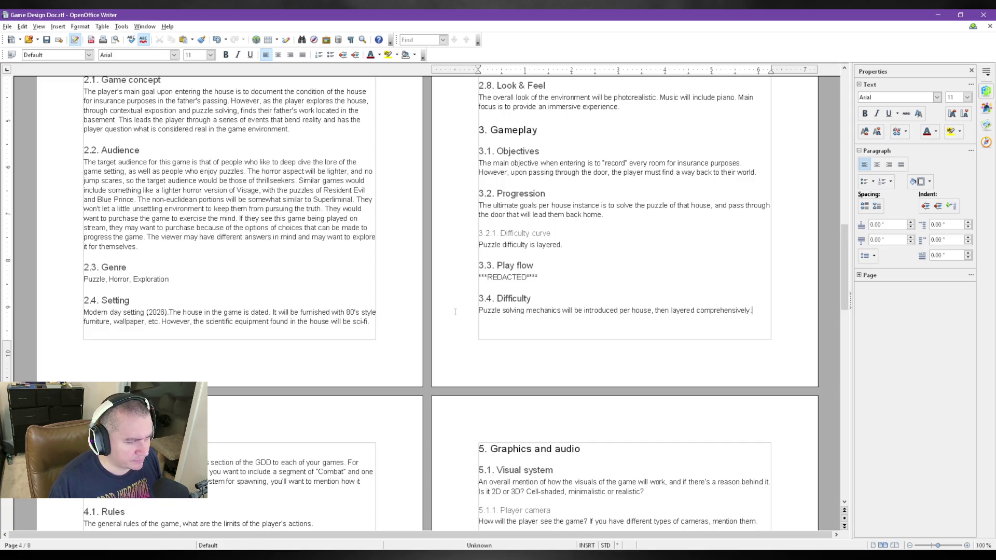
pyautogui.write(' Ultimately, leading to the final puzzle to finish the game.')
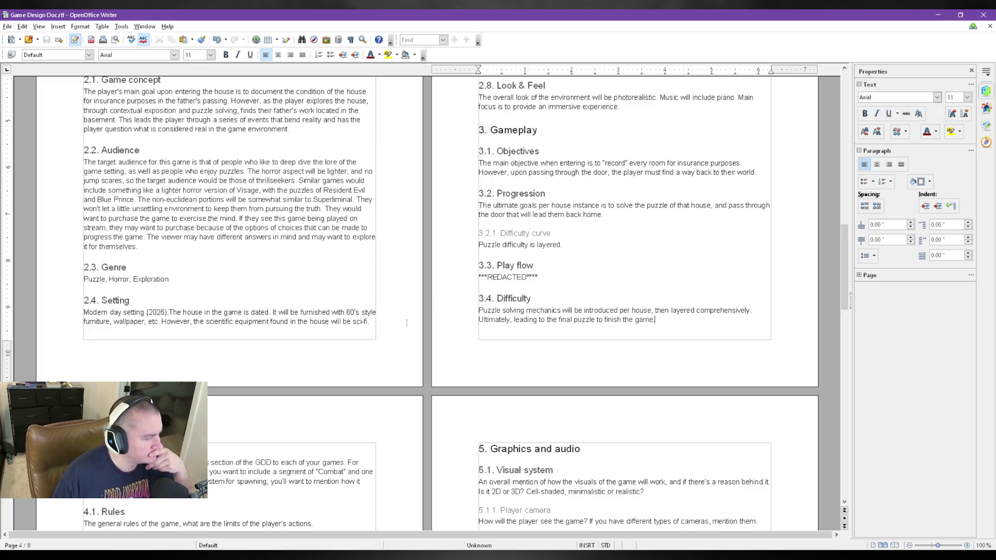
pyautogui.scroll(-1, 323, 345)
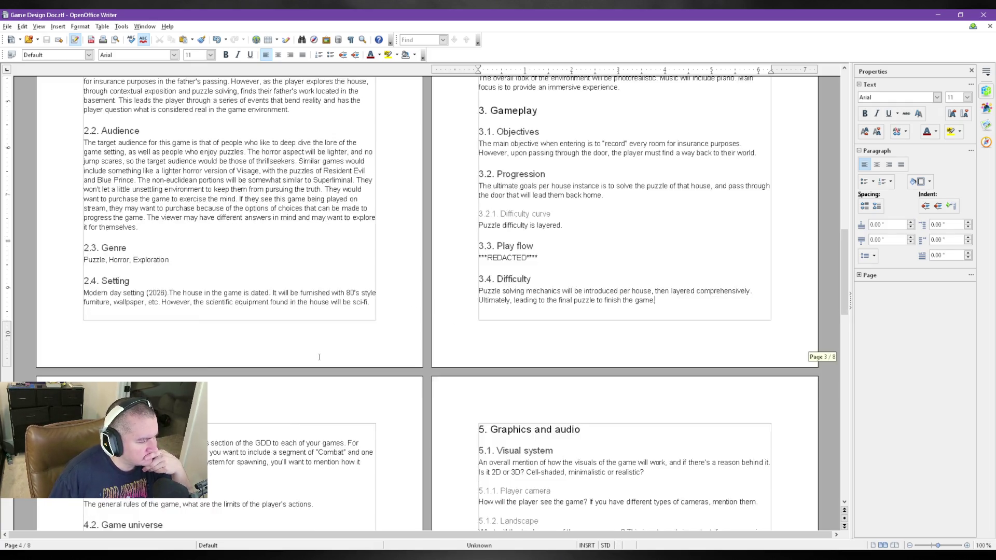
pyautogui.scroll(-4, 320, 352)
pyautogui.scroll(-1, 318, 356)
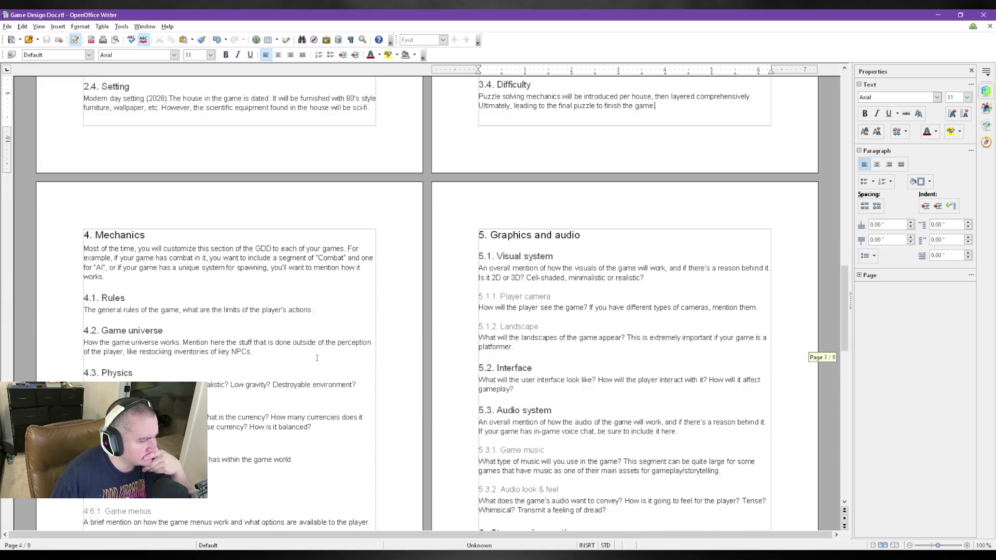
pyautogui.scroll(1, 316, 358)
pyautogui.scroll(1, 316, 374)
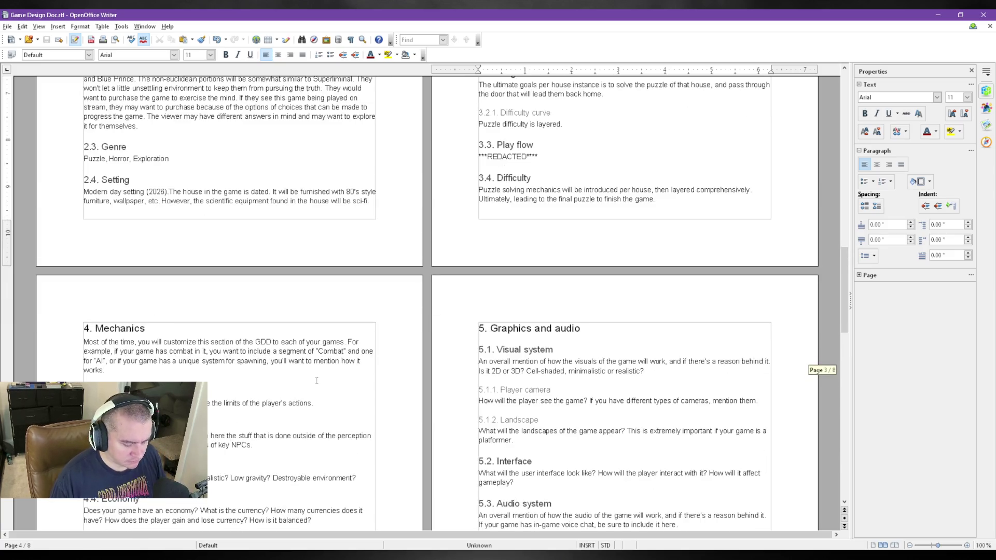
pyautogui.write(' ***R')
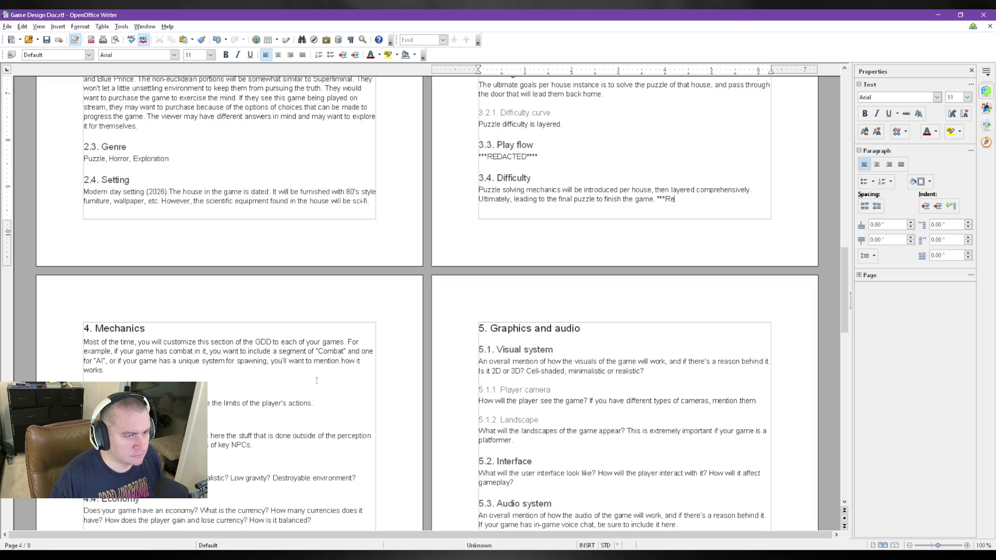
pyautogui.write('EDACTED***')
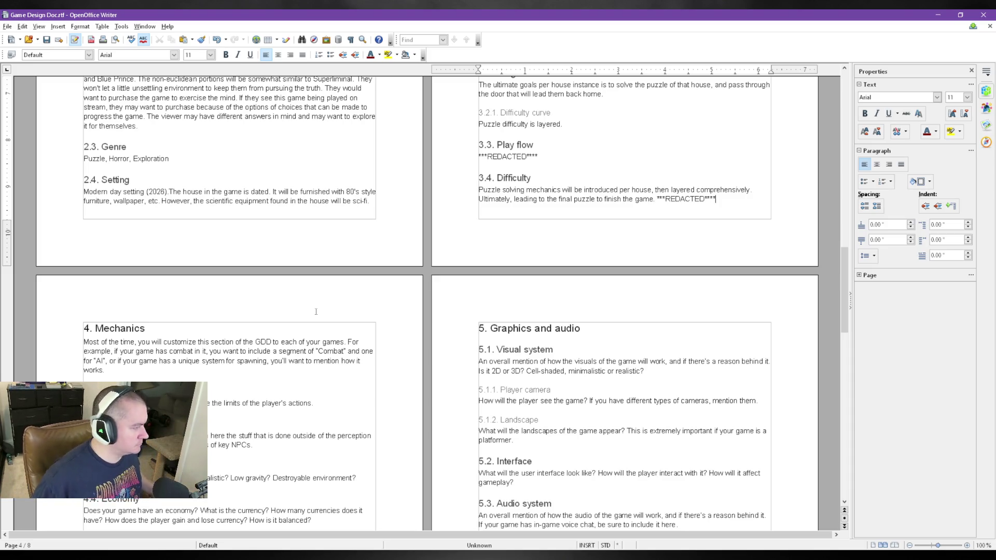
pyautogui.scroll(-2, 311, 304)
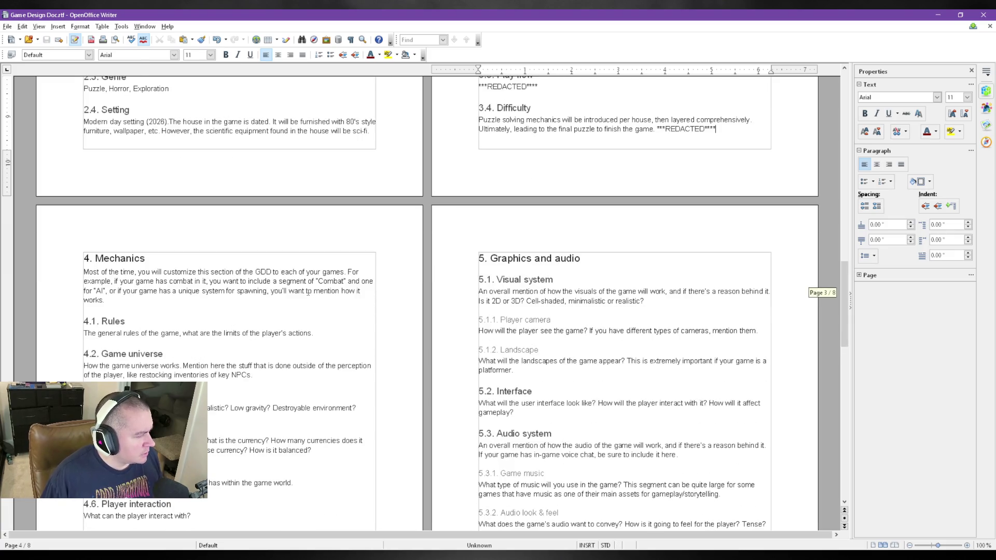
pyautogui.scroll(-1, 308, 292)
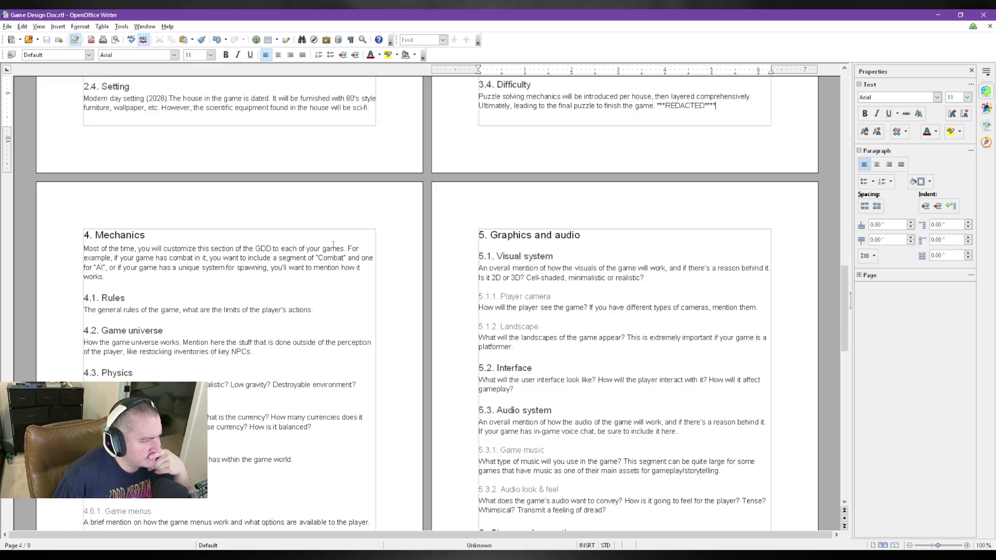
# - Select the Mechanics template prompt text to be overwritten
pyautogui.moveTo(200, 248); pyautogui.dragTo(327, 258)
# - Place the insertion point in the Mechanics prompt for the VR mechanics list
pyautogui.click(161, 368)
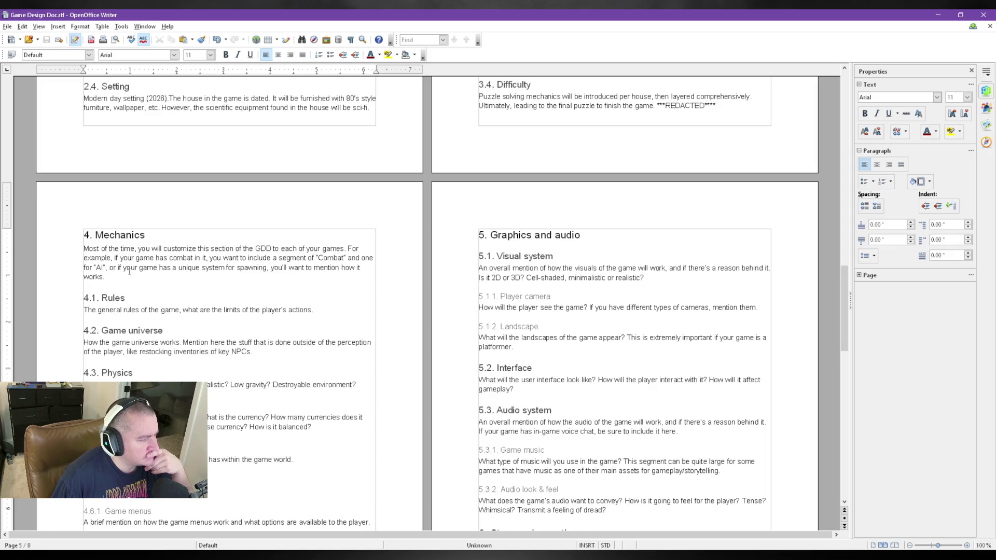
pyautogui.scroll(1, 130, 271)
pyautogui.moveTo(105, 297); pyautogui.dragTo(75, 268)
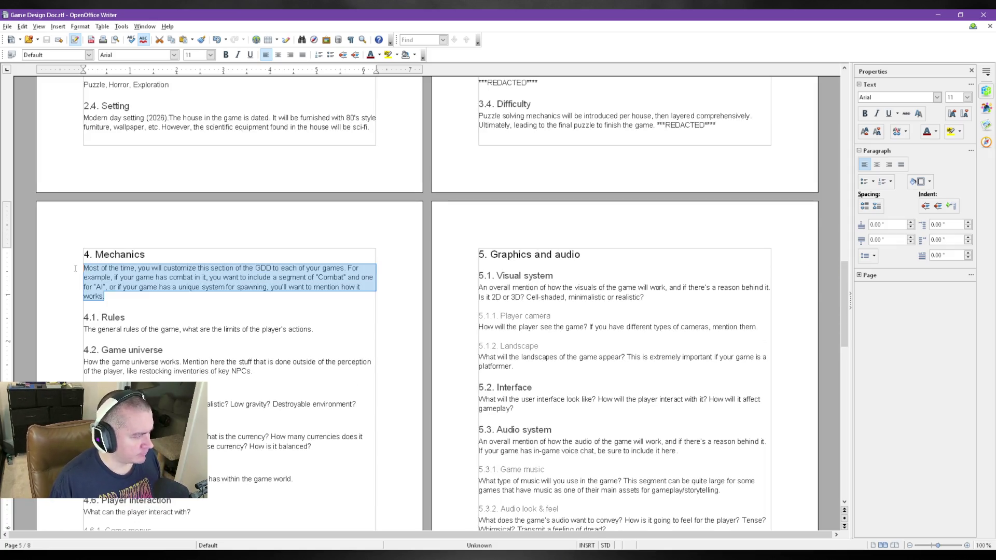
pyautogui.write('VR Mechanics')
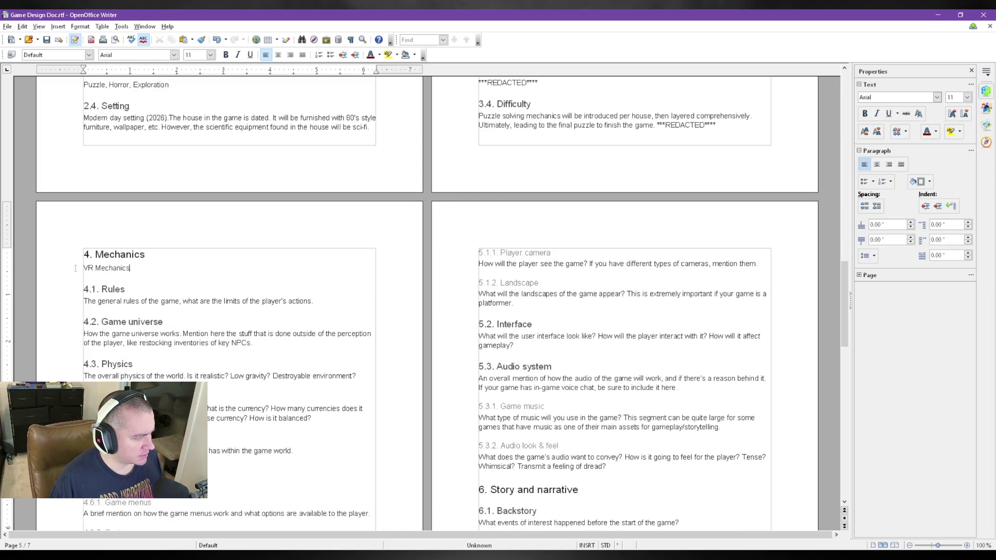
pyautogui.write(' - Grab , Turn, Open')
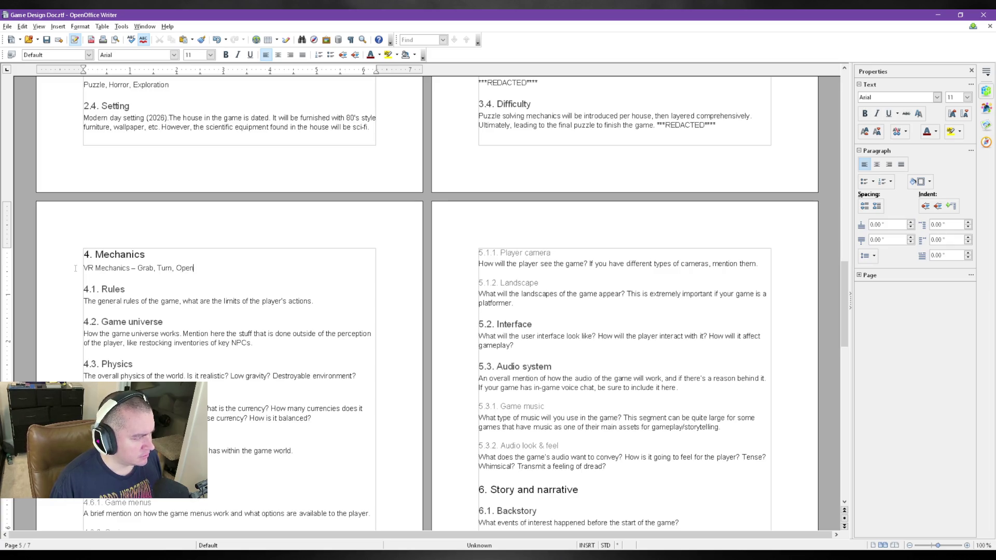
pyautogui.write('Doors')
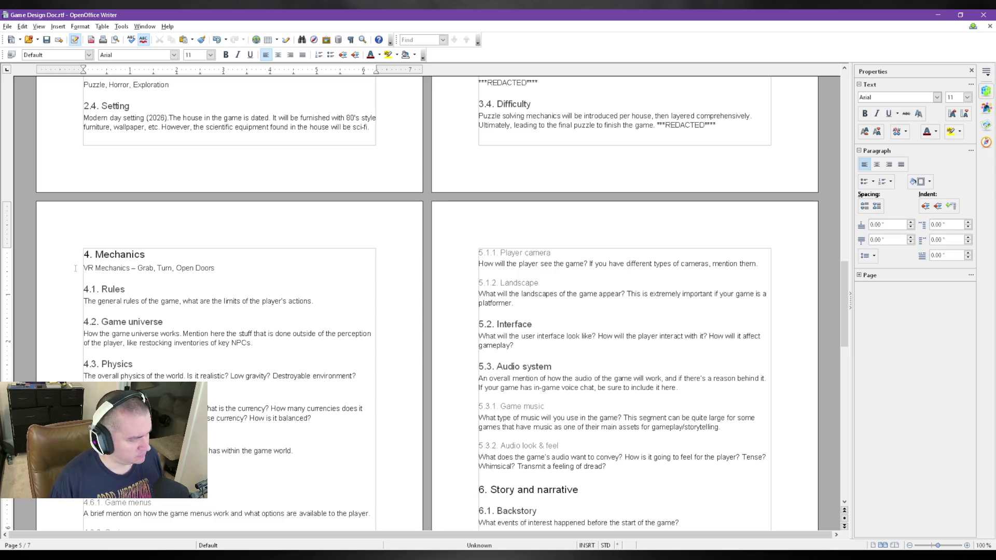
pyautogui.write(',ManipulateObjects,')
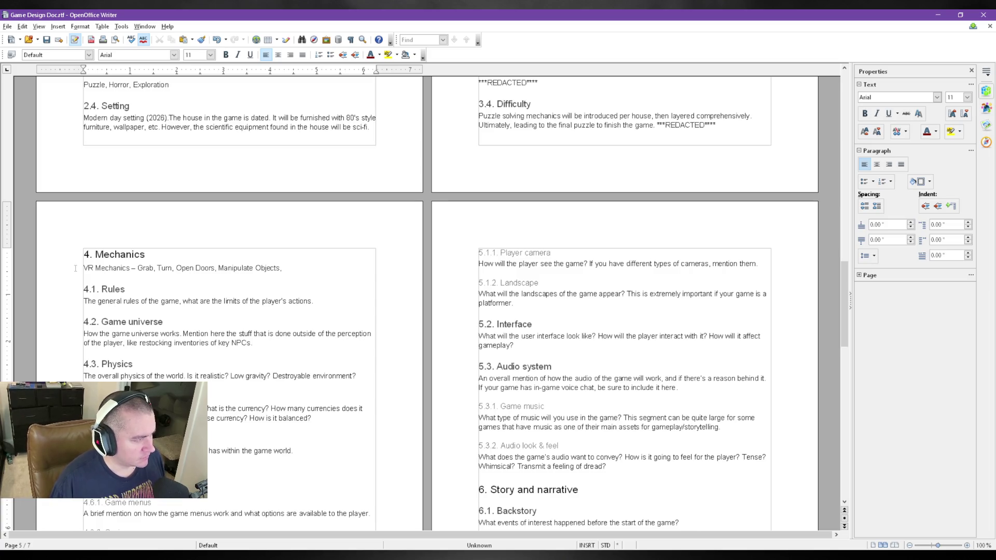
pyautogui.write('Utilization of ')
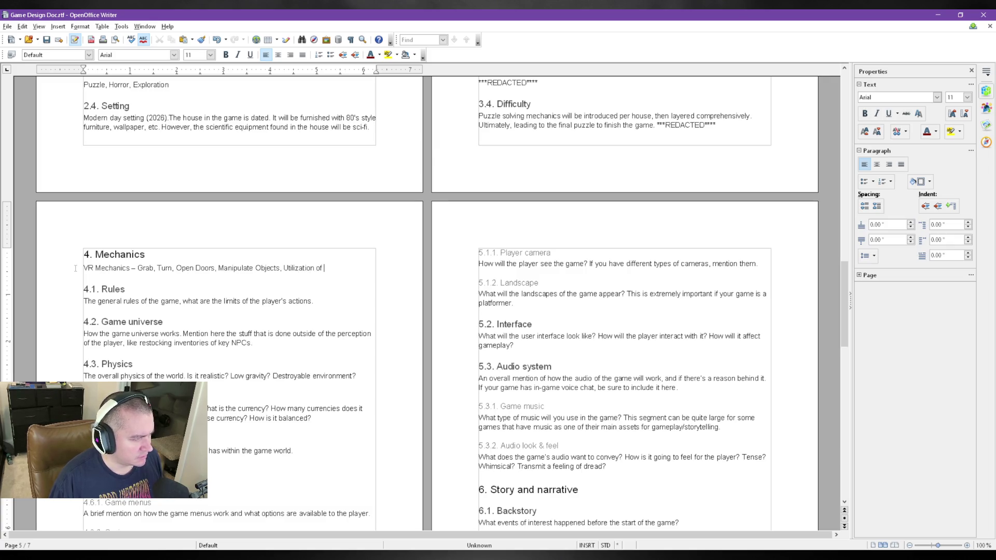
pyautogui.write('o')
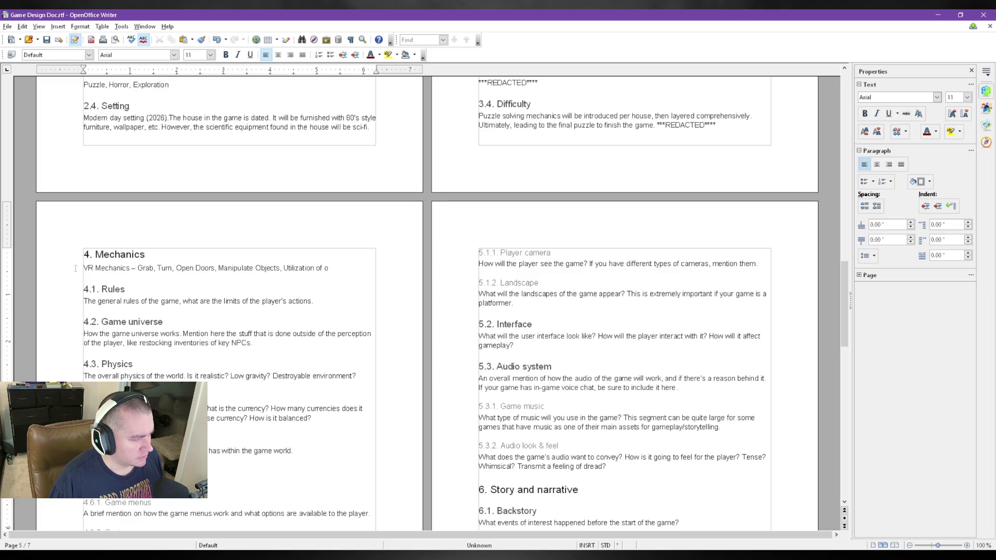
# - Lowercase the list items turn, open, doors and manipulate
pyautogui.click(161, 268)
pyautogui.press('BackSpace')
pyautogui.write('t')
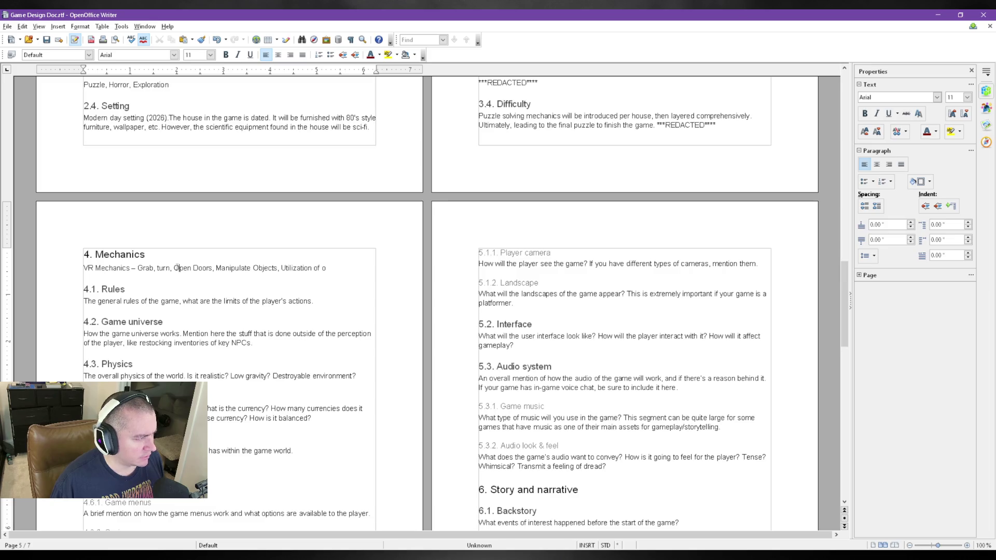
pyautogui.click(178, 268)
pyautogui.press('BackSpace')
pyautogui.write('o')
pyautogui.moveTo(191, 268); pyautogui.dragTo(199, 268)
pyautogui.write('d')
pyautogui.moveTo(214, 268); pyautogui.dragTo(250, 268)
pyautogui.write('m')
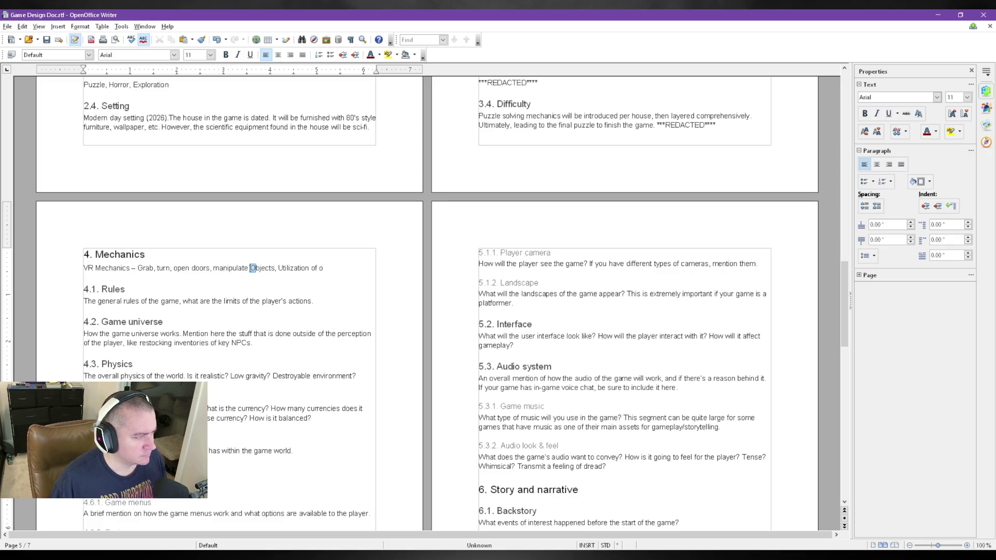
pyautogui.write('o')
# - Insert 'and observe' before objects, lowercase utilization and fix the stray o at the line end
pyautogui.click(250, 268)
pyautogui.write('and observe objects,')
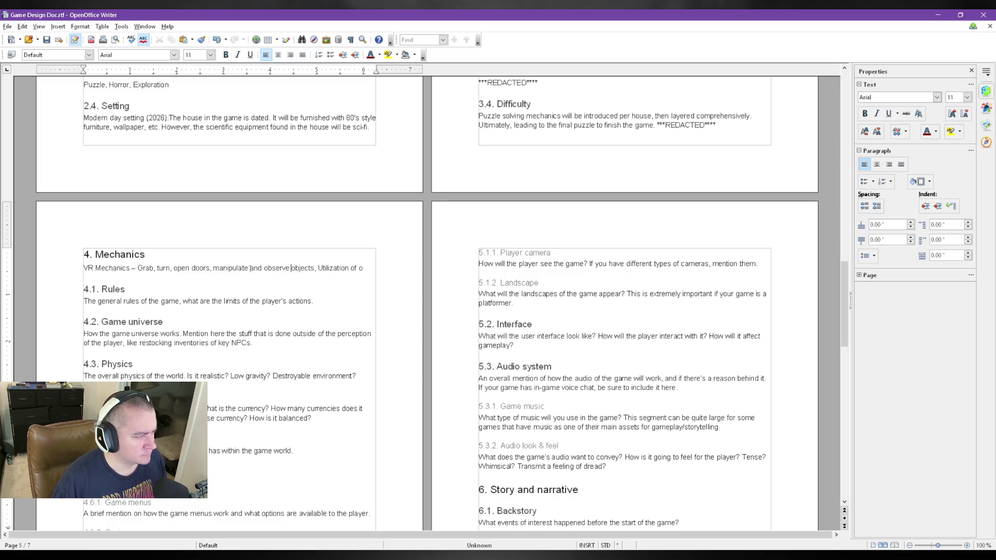
pyautogui.moveTo(324, 268); pyautogui.dragTo(319, 268)
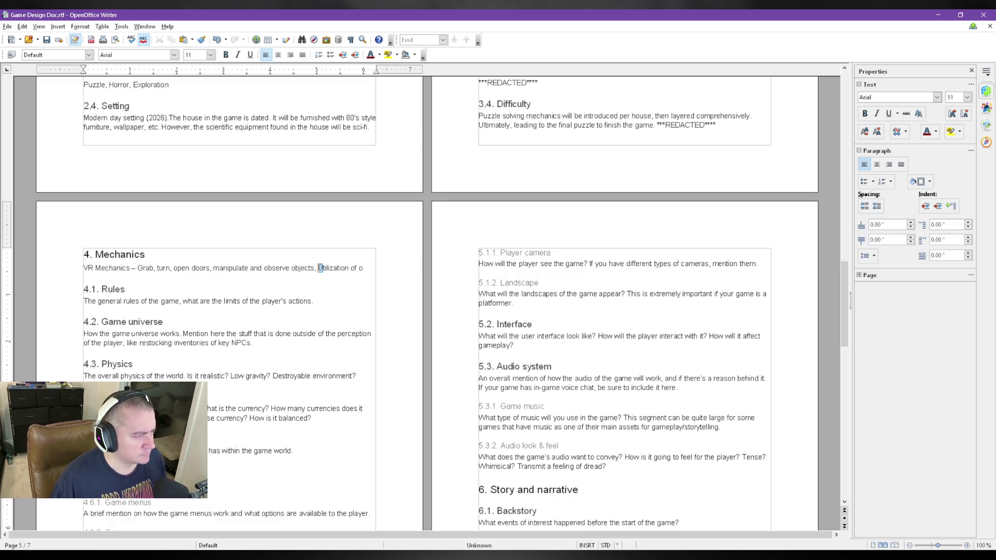
pyautogui.write('u')
pyautogui.click(365, 264)
pyautogui.press('BackSpace')
pyautogui.write('headset to observe details')
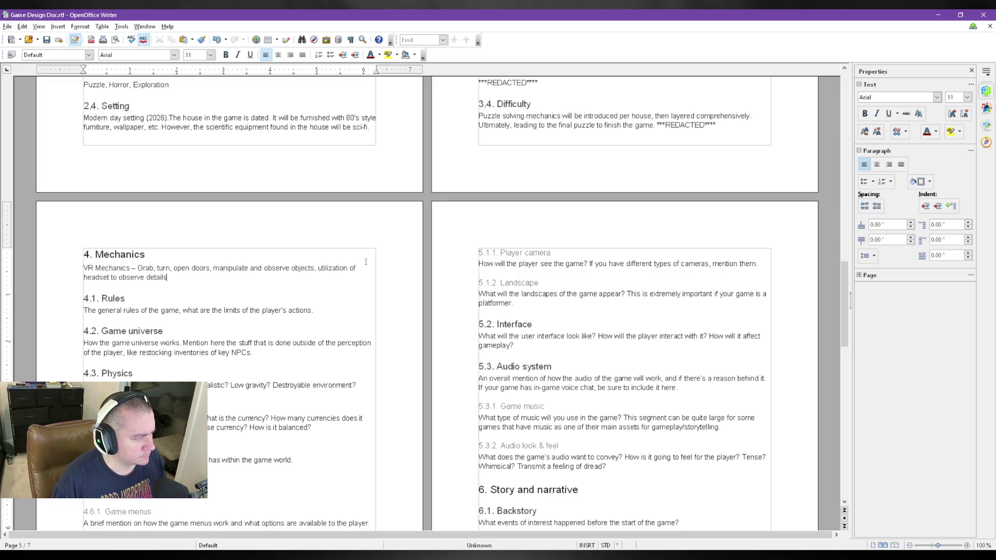
pyautogui.write(', throwing')
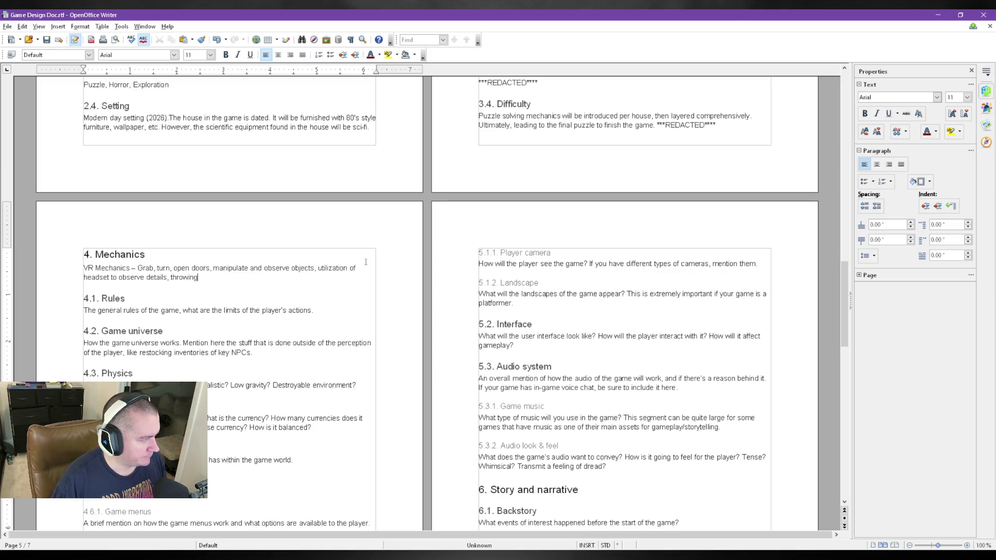
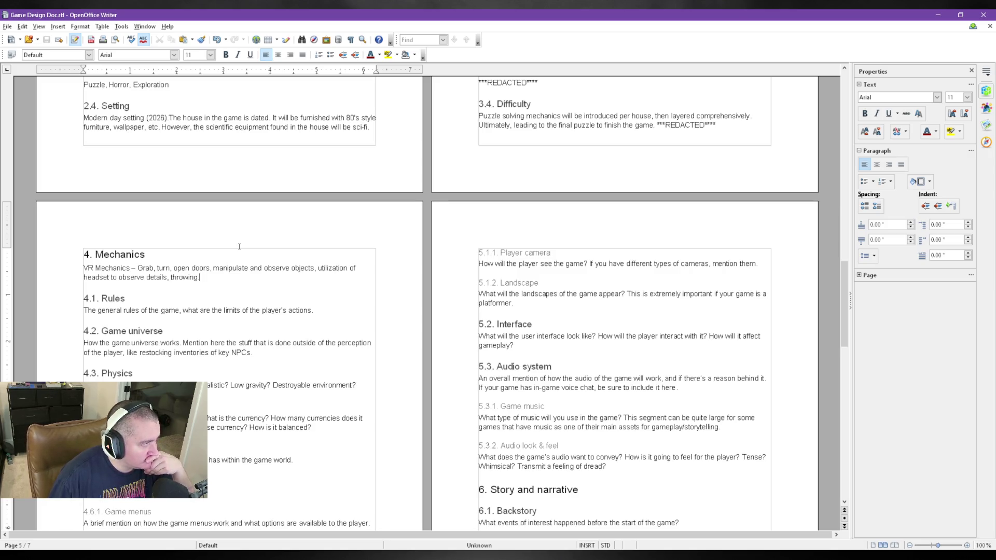
pyautogui.scroll(-2, 238, 247)
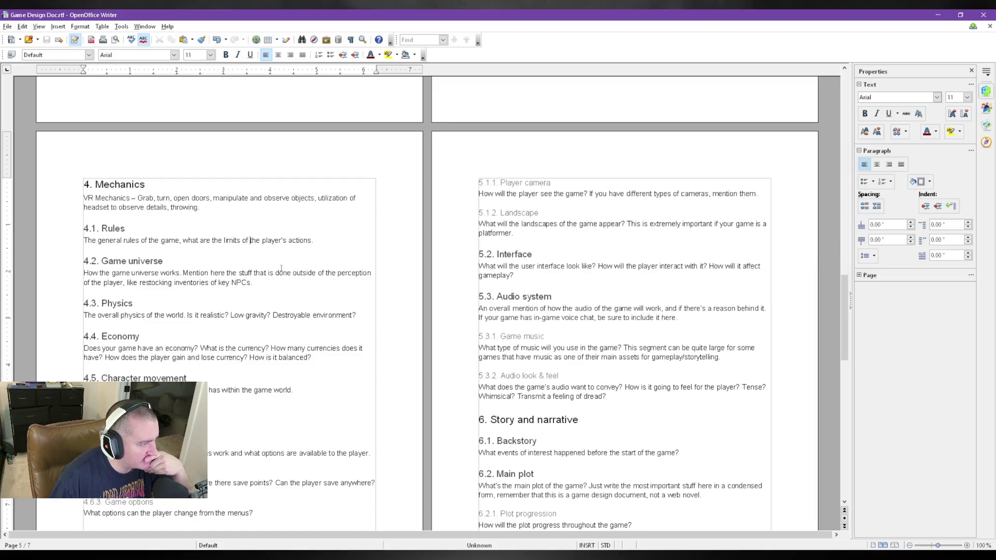
# - Replace the 4.2 placeholder with the non-euclidean pathways, object manipulation and physics description, then save
pyautogui.click(329, 242)
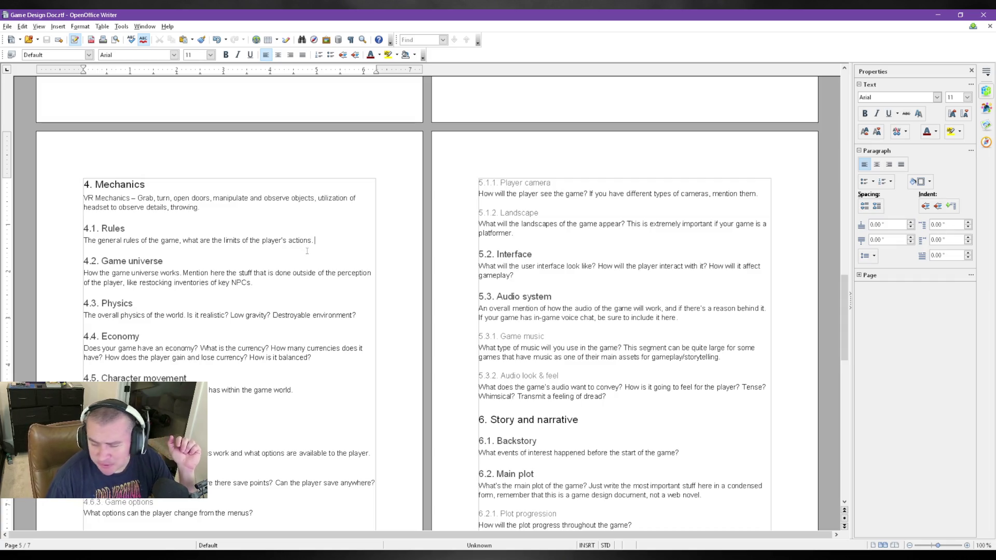
pyautogui.scroll(-1, 303, 251)
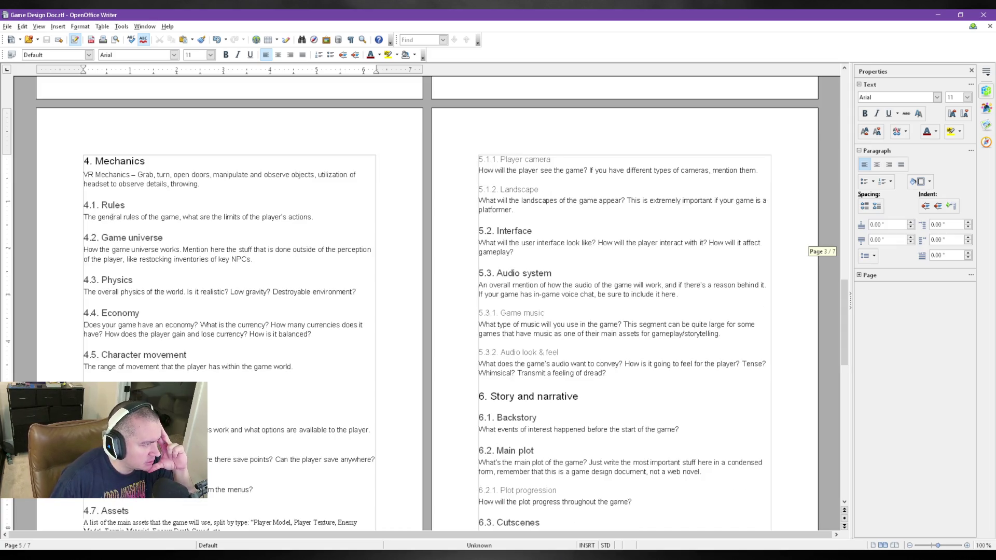
pyautogui.moveTo(90, 250)
pyautogui.mouseDown()
pyautogui.moveTo(197, 259)
pyautogui.moveTo(84, 250)
pyautogui.mouseUp()
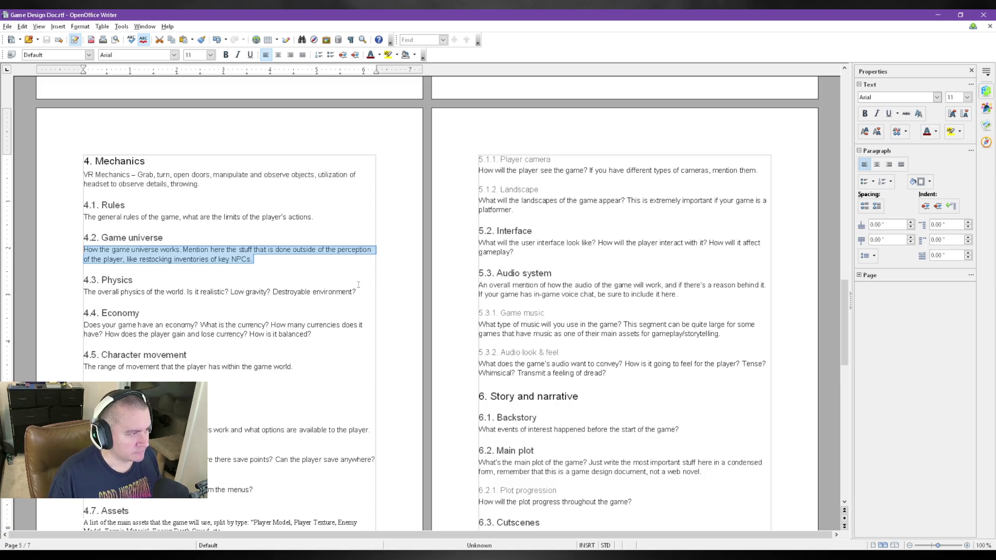
pyautogui.write('Uti')
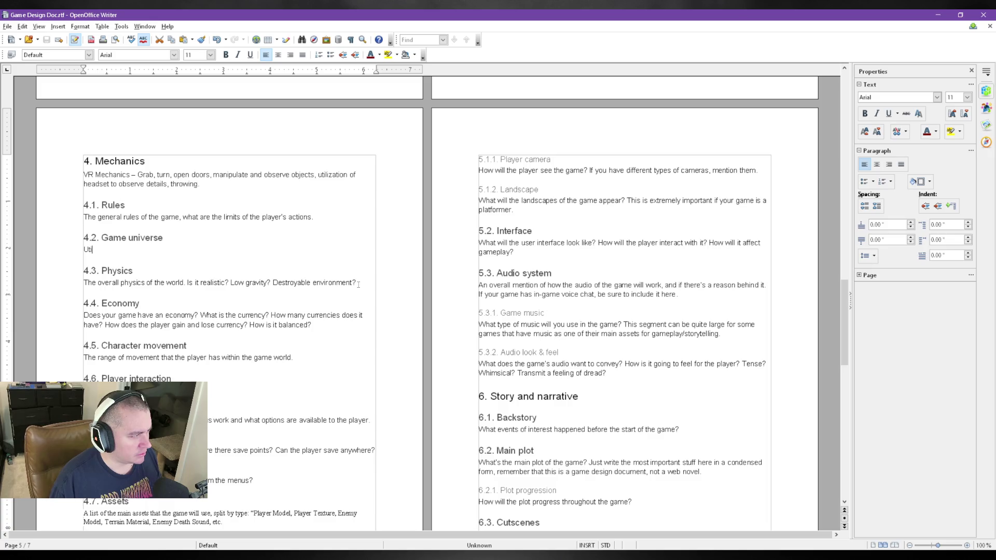
pyautogui.write('lization of non')
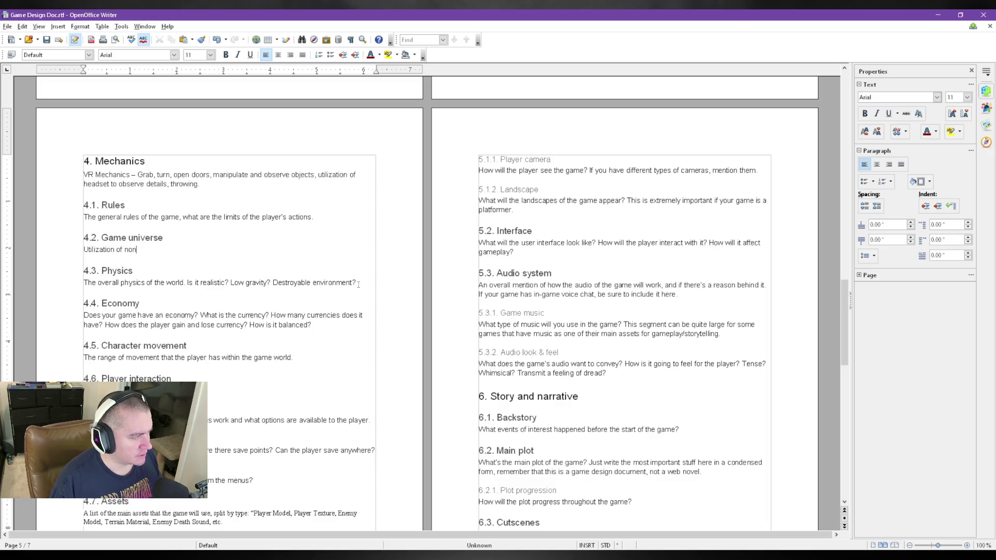
pyautogui.write('-euclidean ')
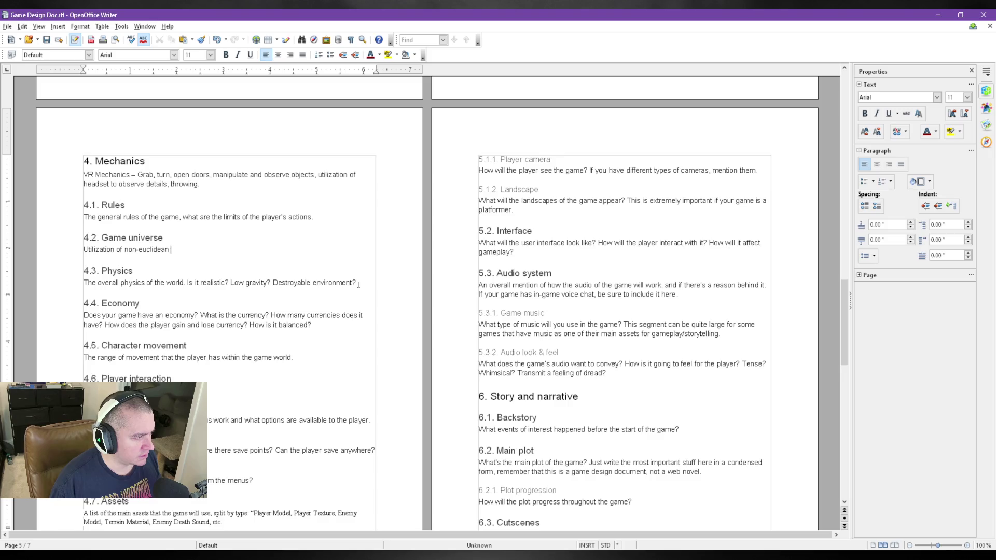
pyautogui.write('pathways')
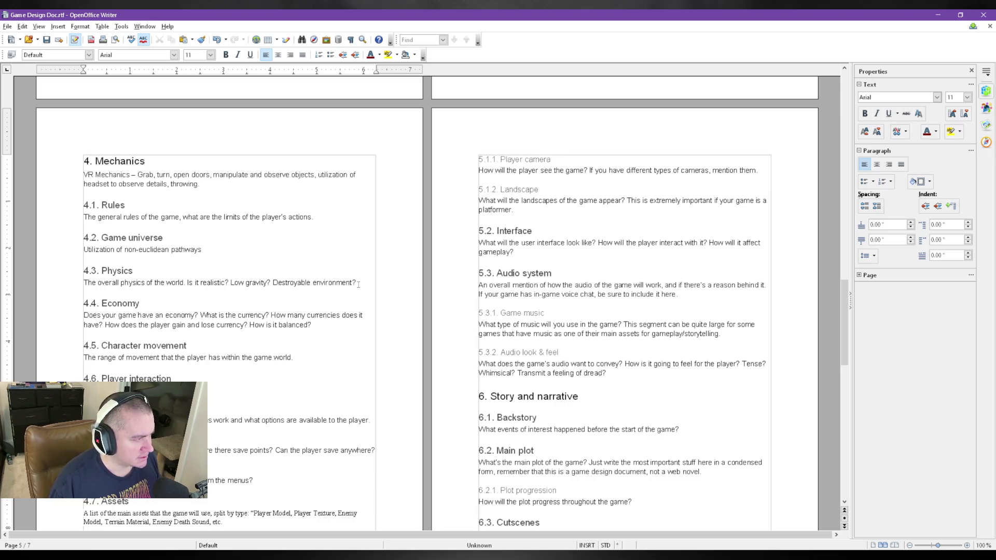
pyautogui.write(", manipulation of the player's perspective, ")
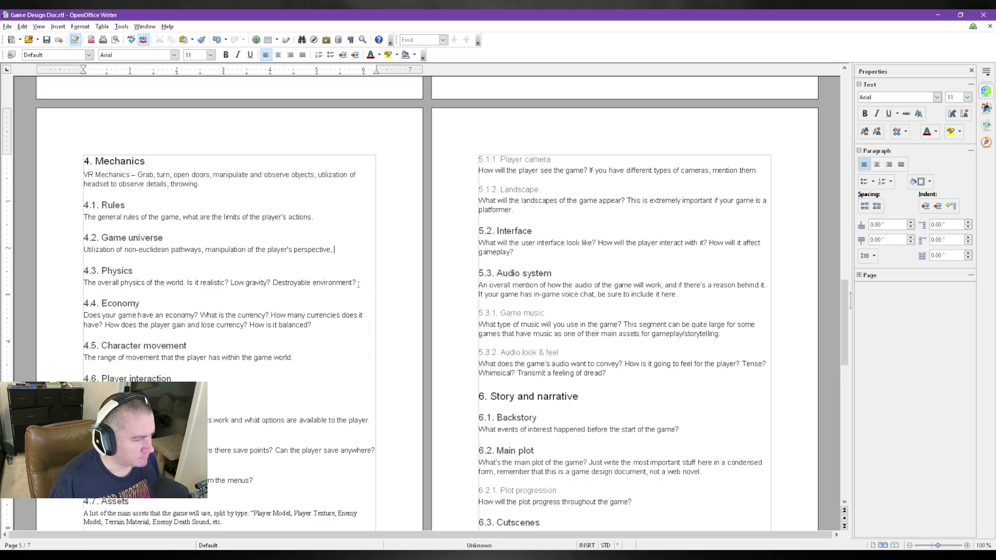
pyautogui.write('manipulation d')
pyautogui.press('BackSpace')
pyautogui.write('of')
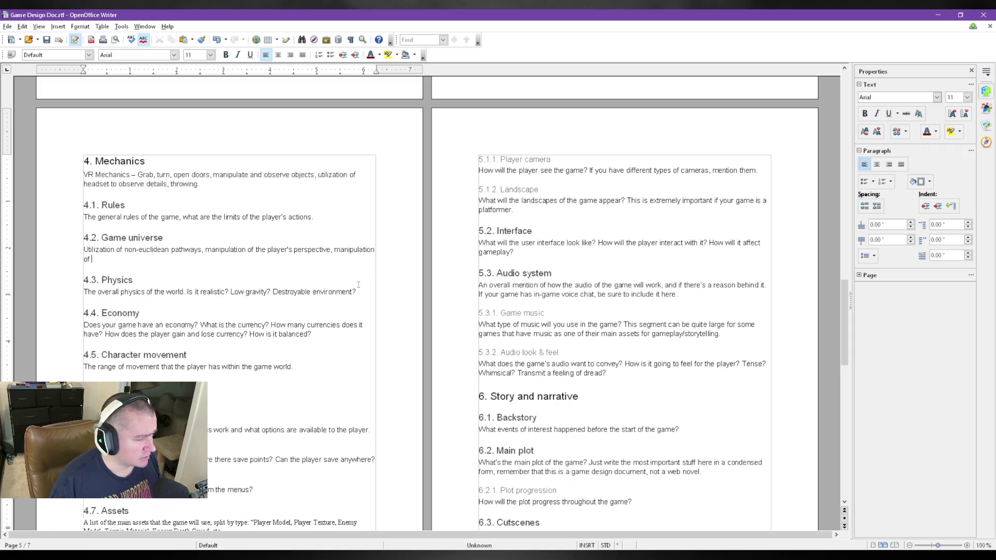
pyautogui.write(' objects')
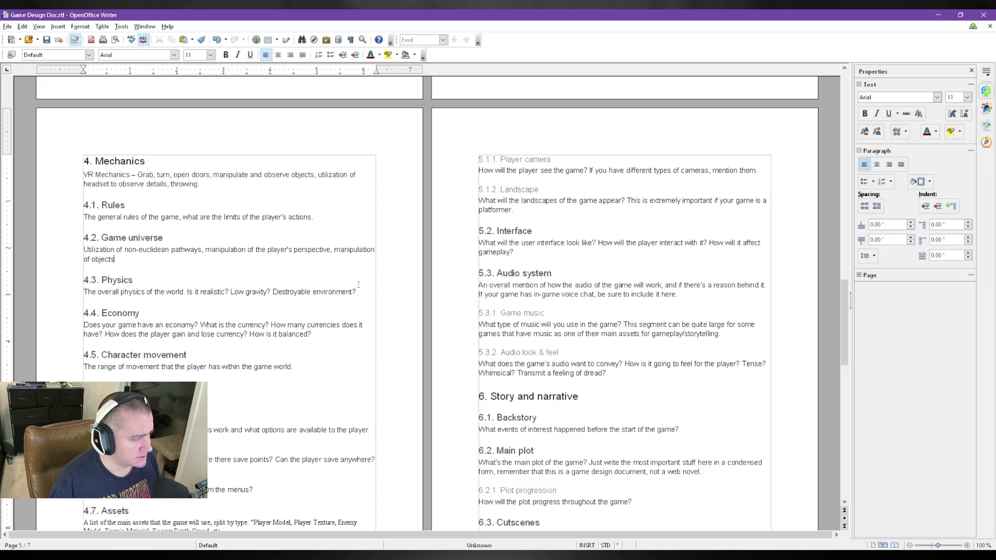
pyautogui.write(' and how they are percieved.')
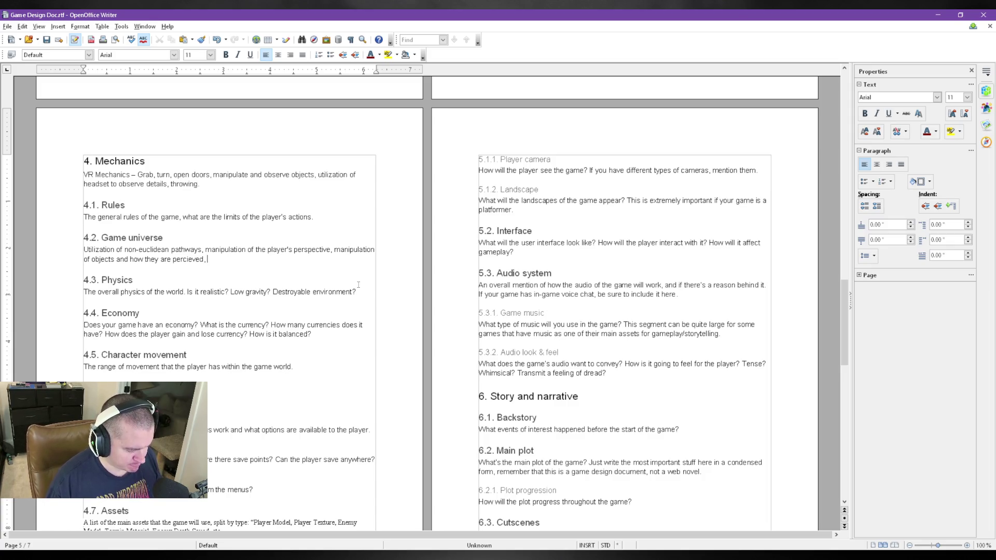
pyautogui.write('physics based interactions.')
pyautogui.hotkey('ctrl', 's')
pyautogui.moveTo(91, 291); pyautogui.dragTo(163, 291)
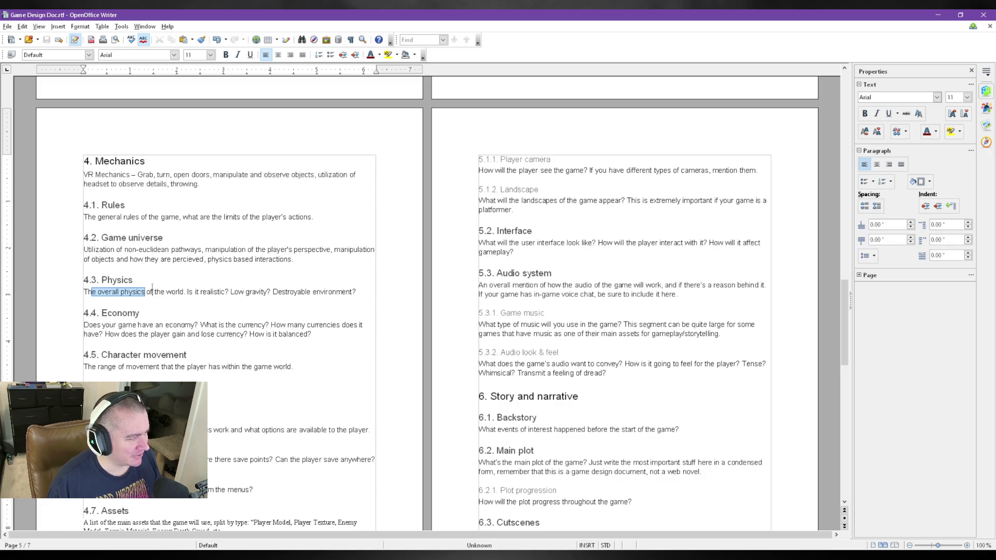
# - Replace the 4.3 Physics placeholder with fluff interactions ending in cloth physics to uncover secrets
pyautogui.click(187, 295)
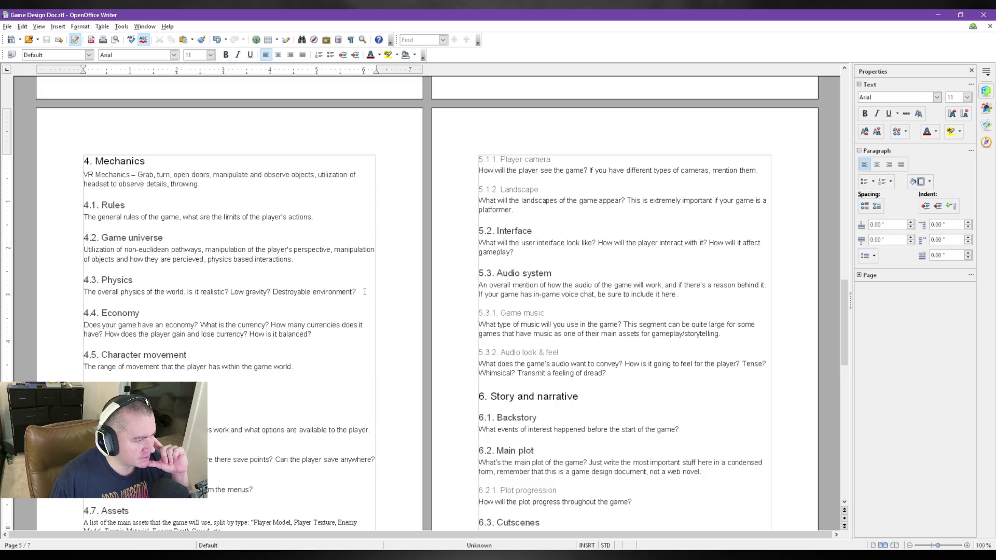
pyautogui.moveTo(364, 292); pyautogui.dragTo(40, 289)
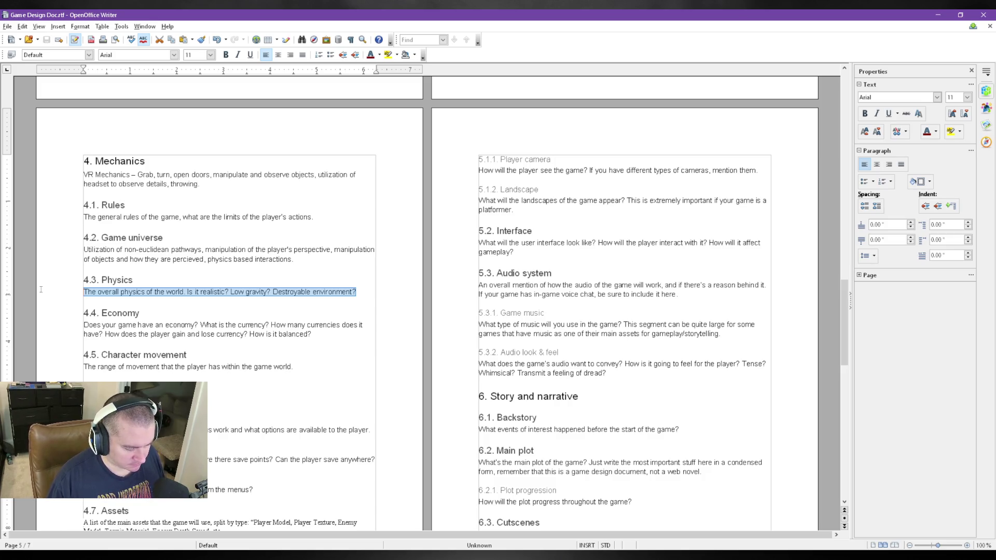
pyautogui.write('There will ')
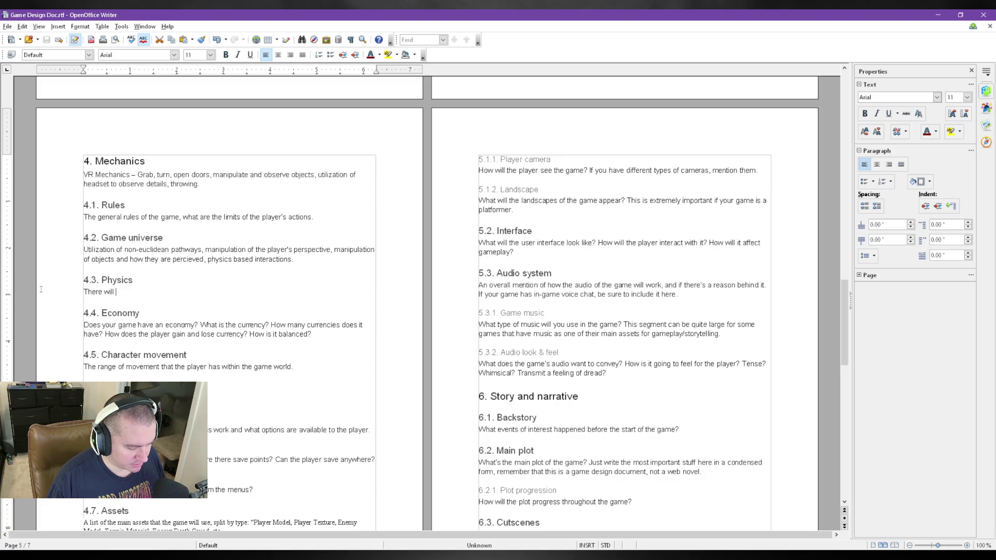
pyautogui.write('be a lot of "flu')
pyautogui.write('" interactions')
pyautogui.press('BackSpace')
pyautogui.press('BackSpace')
pyautogui.write(', for example being able to break plates. ')
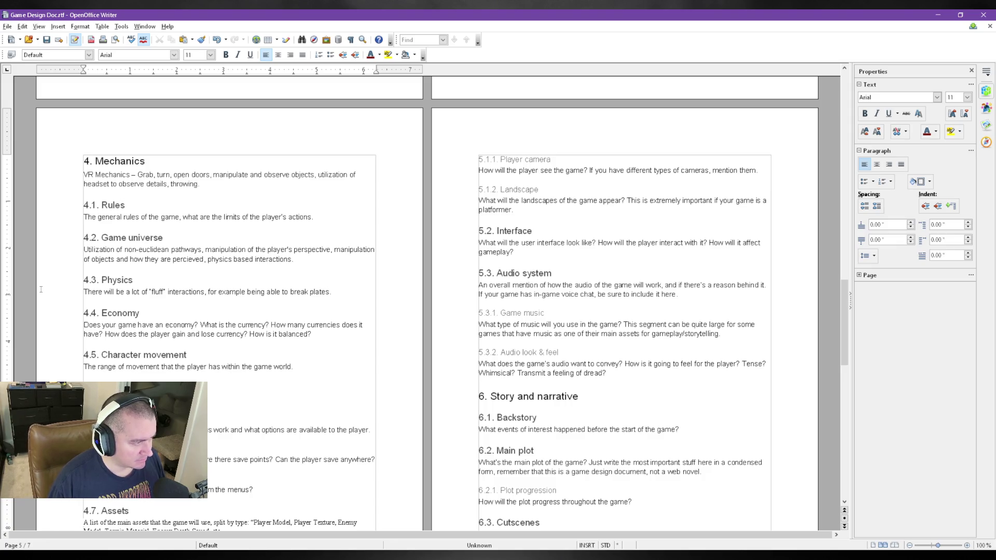
pyautogui.write('Other interactions include ma')
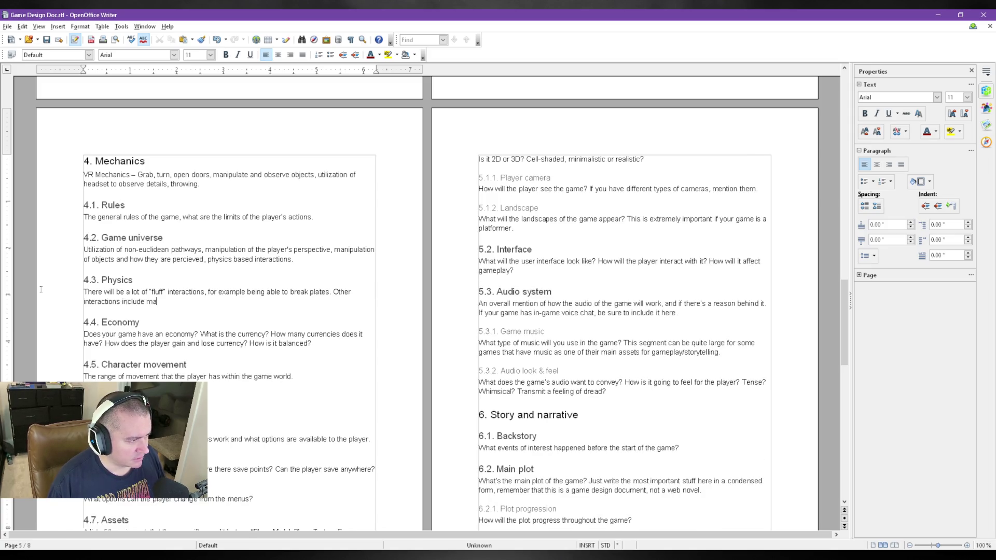
pyautogui.write('nipulating things like dabinet doors,')
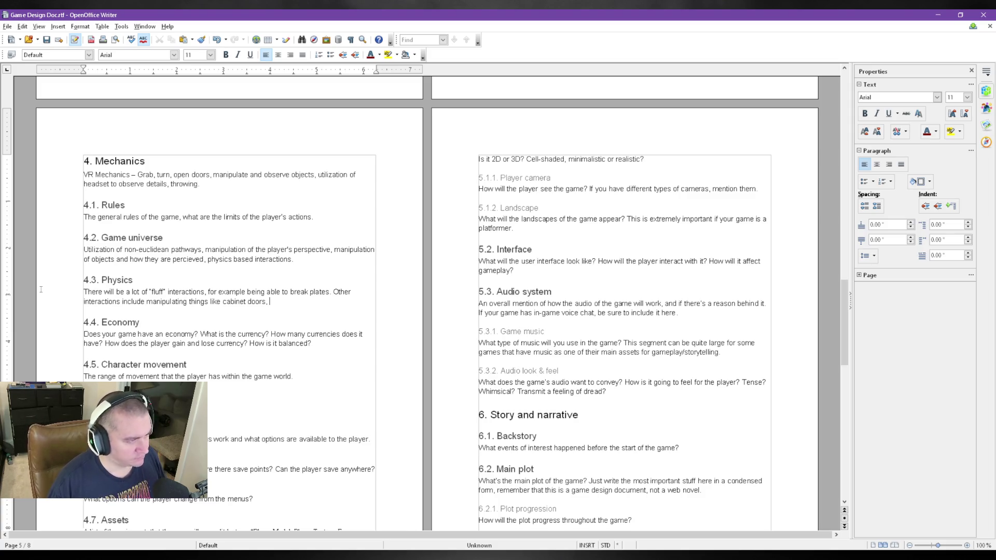
pyautogui.write('grabbing fi')
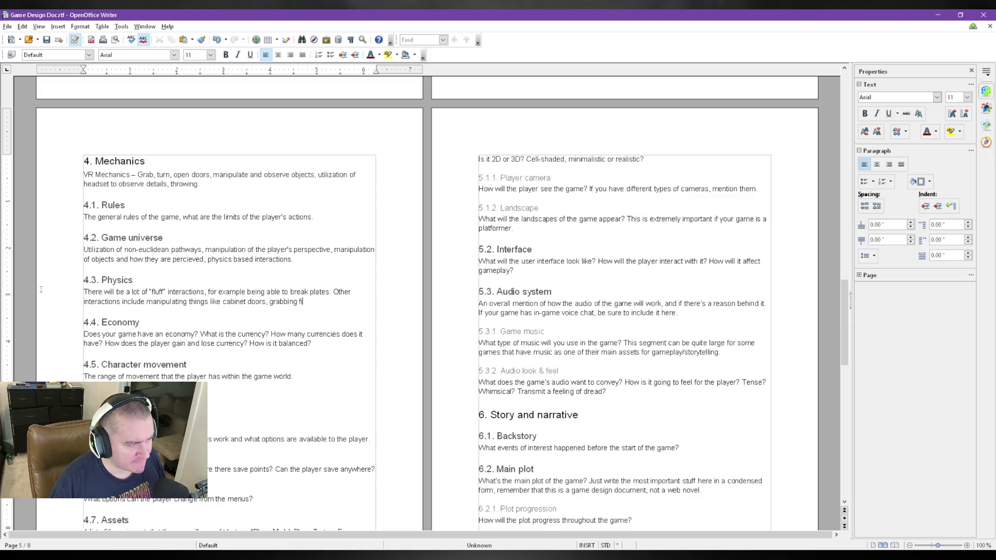
pyautogui.write('gurines to')
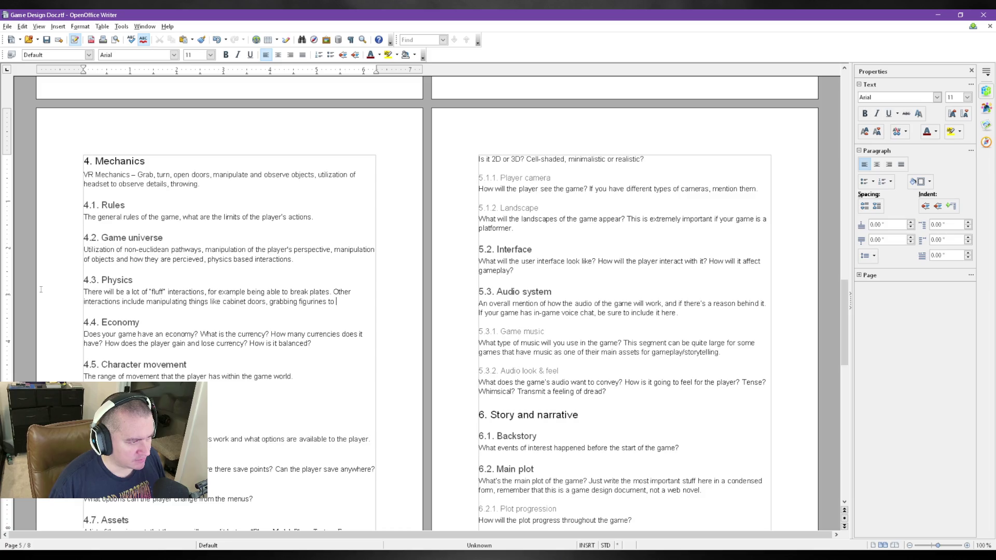
pyautogui.write(' observe a')
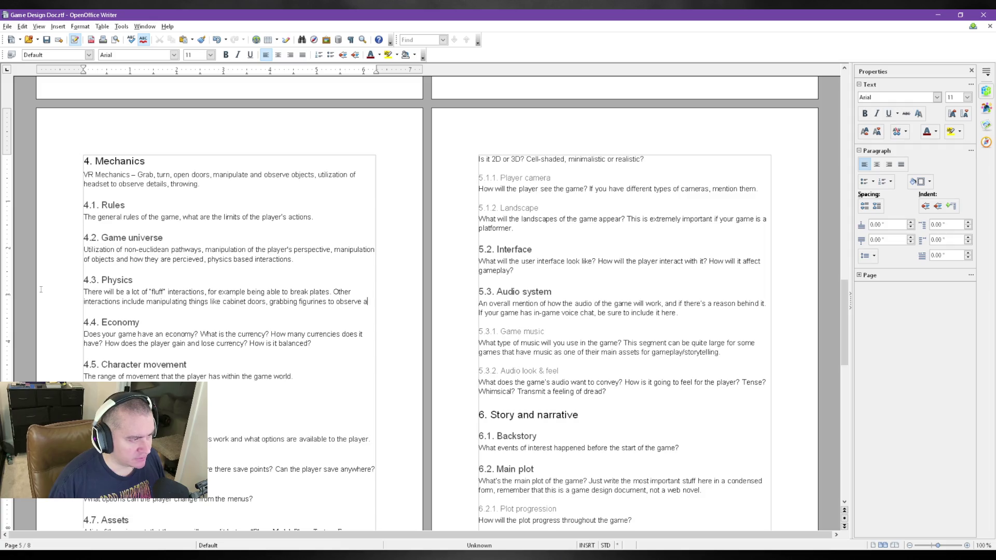
pyautogui.write('round them')
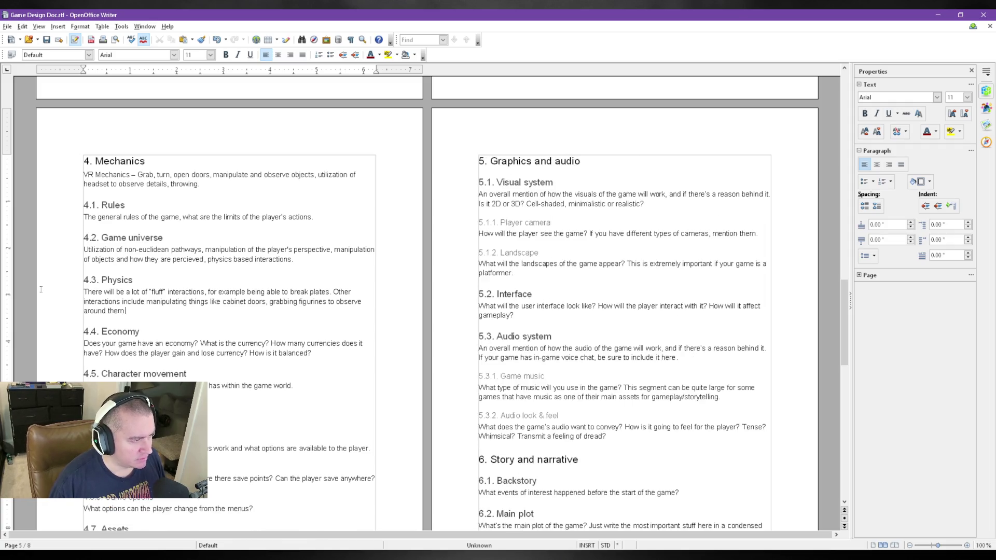
pyautogui.write(',')
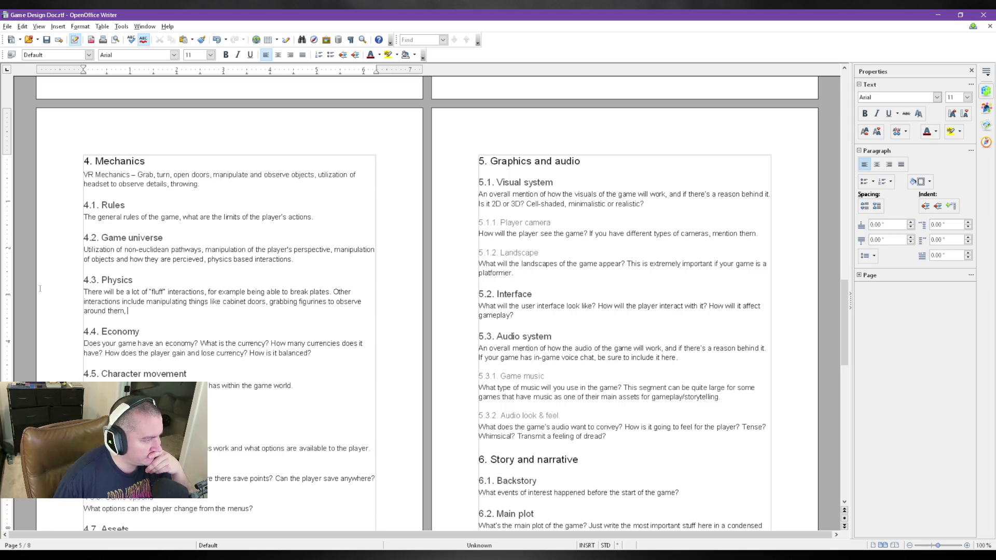
pyautogui.write('breaking objects for items inside,')
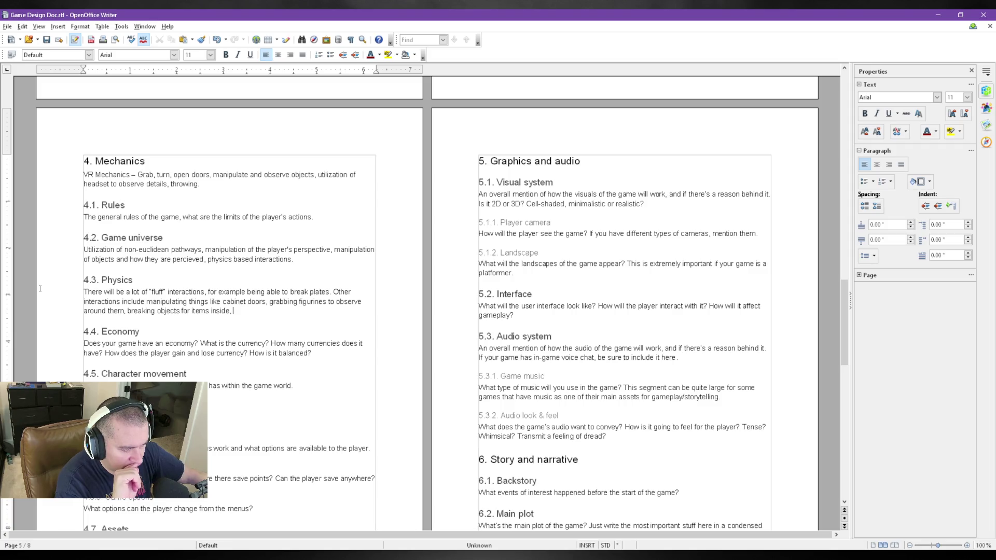
pyautogui.write('manipulation o')
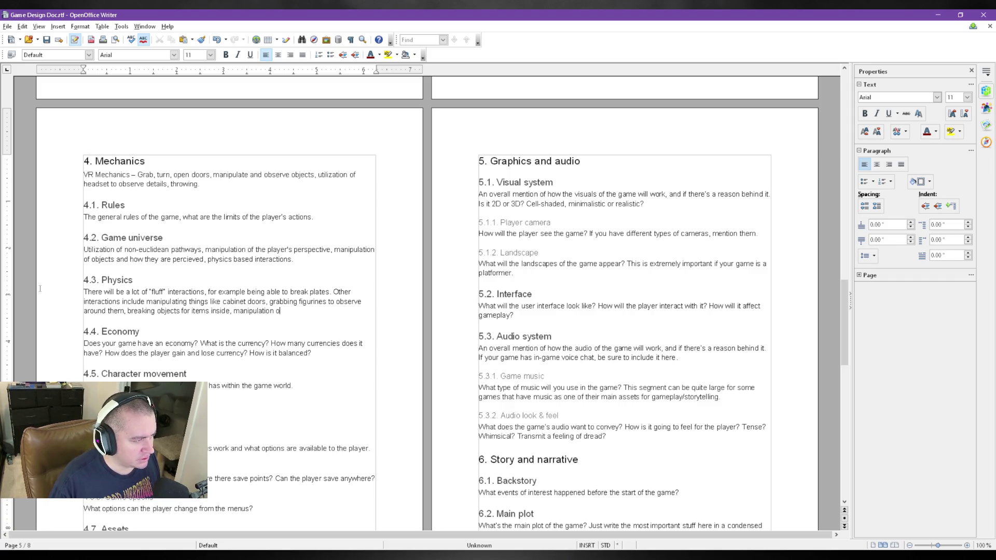
pyautogui.write('f cloth physic')
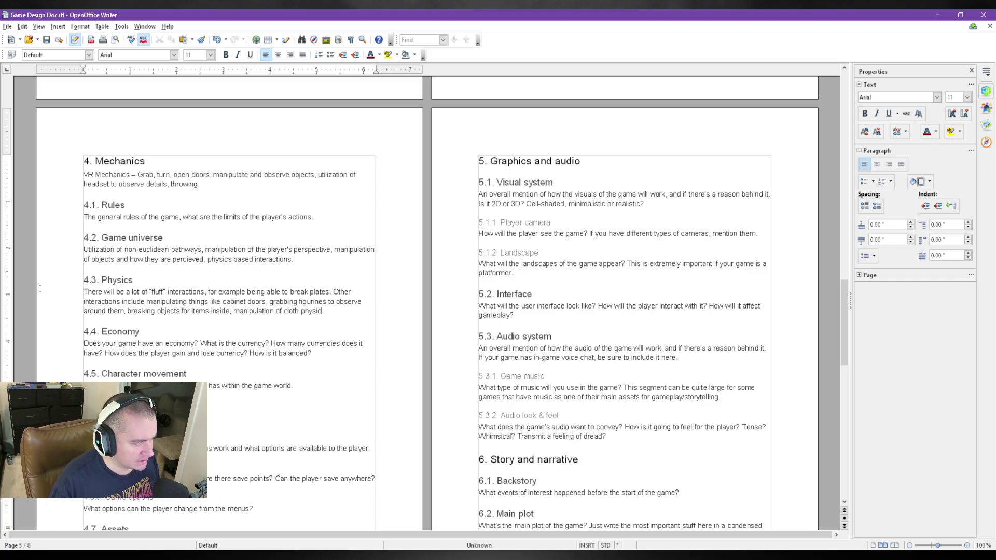
pyautogui.write('s to uncover secrets')
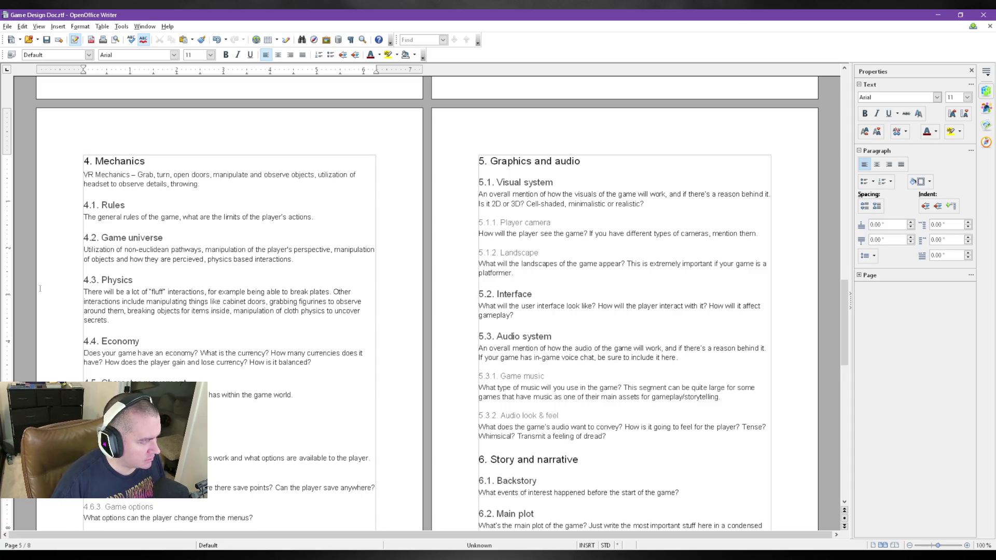
pyautogui.write('Side note-')
# - Add the side note requiring object manipulation with BOTH of the player's hands
pyautogui.press('BackSpace')
pyautogui.press('BackSpace')
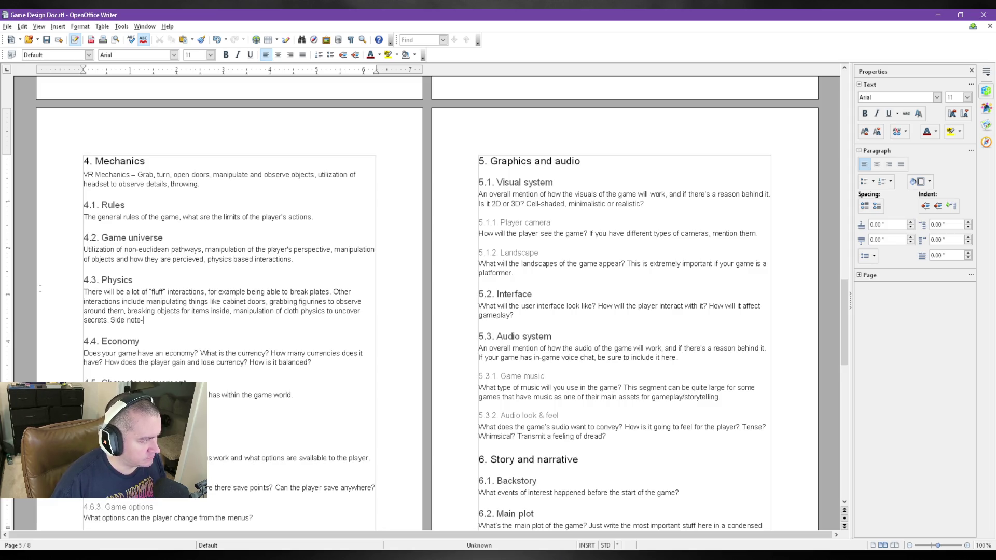
pyautogui.write('--  ')
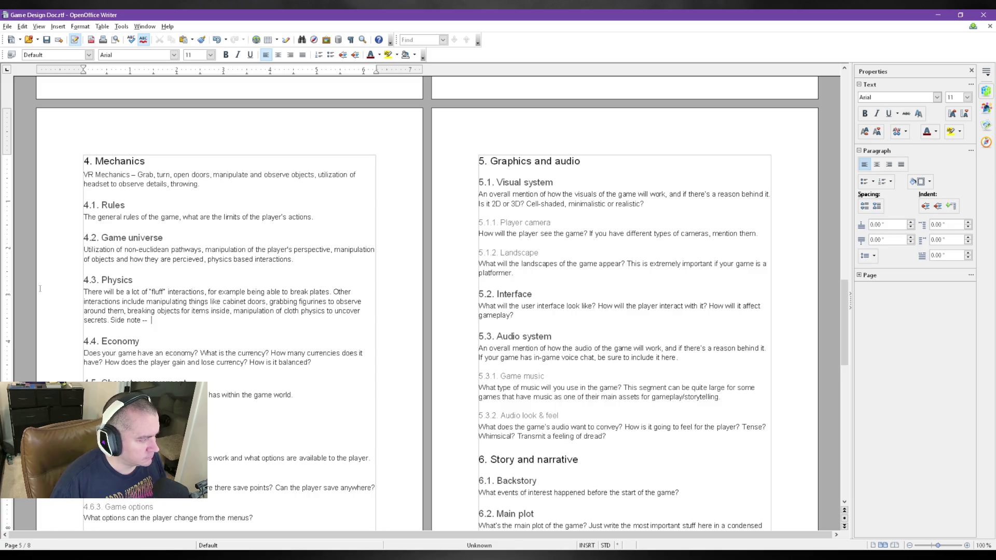
pyautogui.write('Incorporate object manipulation that requires')
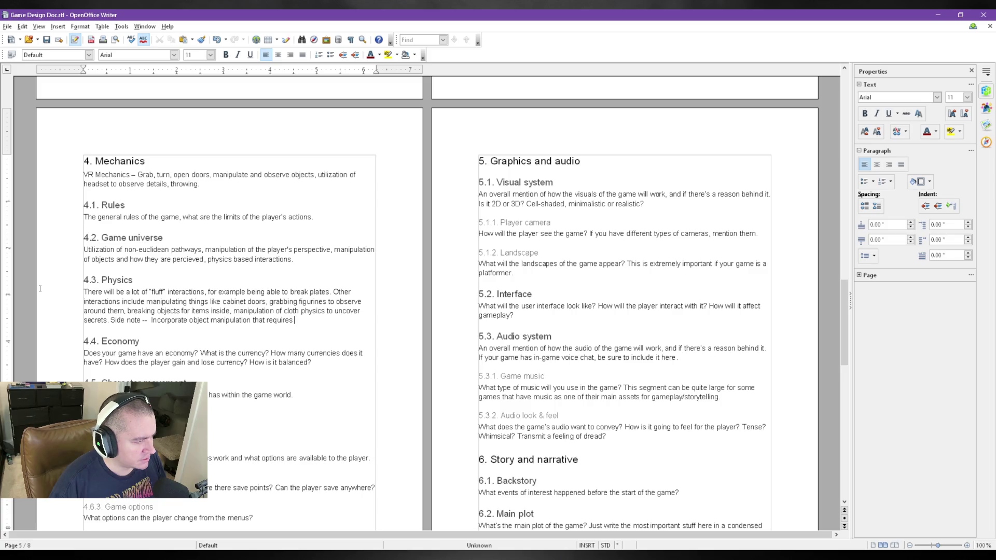
pyautogui.write(' BOTH hands of the player grabbing the object.')
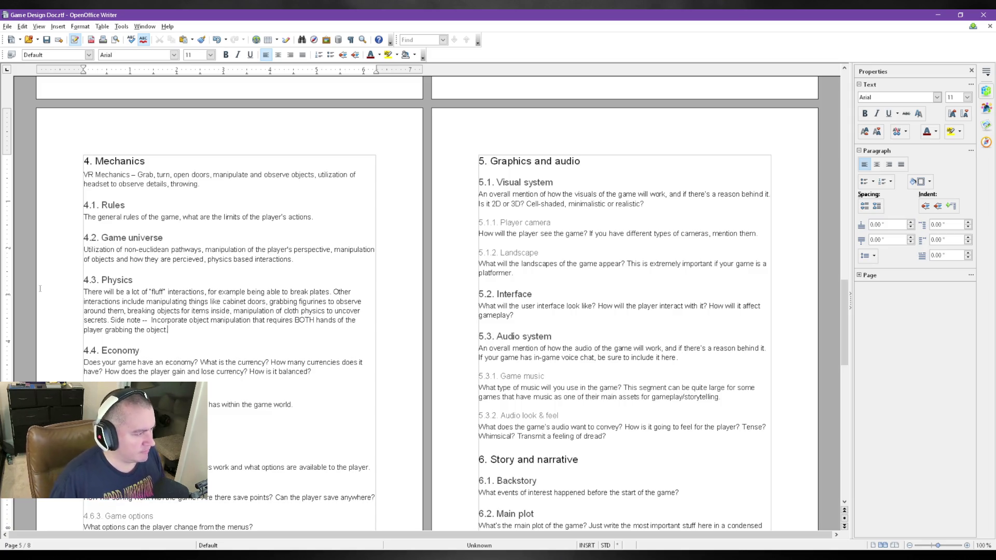
pyautogui.write('(Headset ')
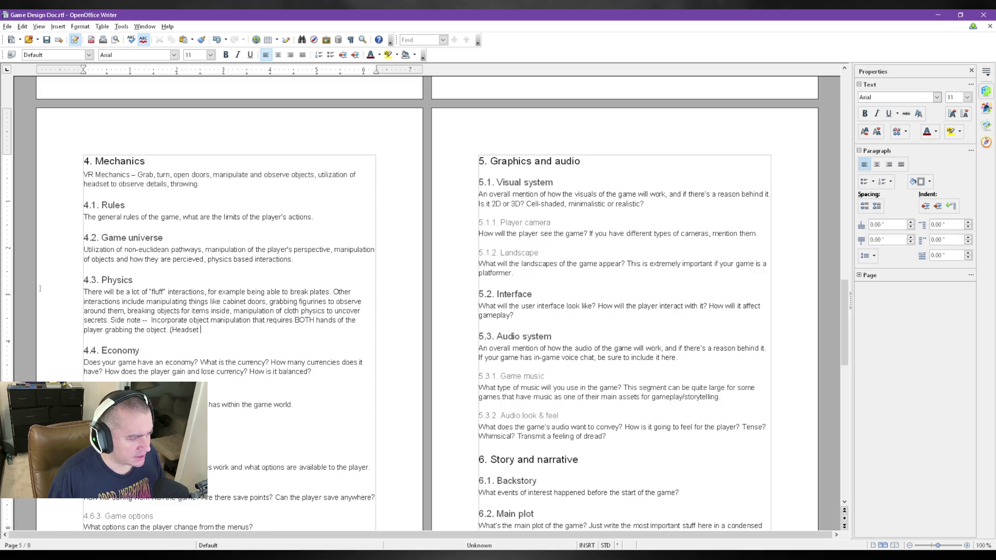
pyautogui.write('parenting ')
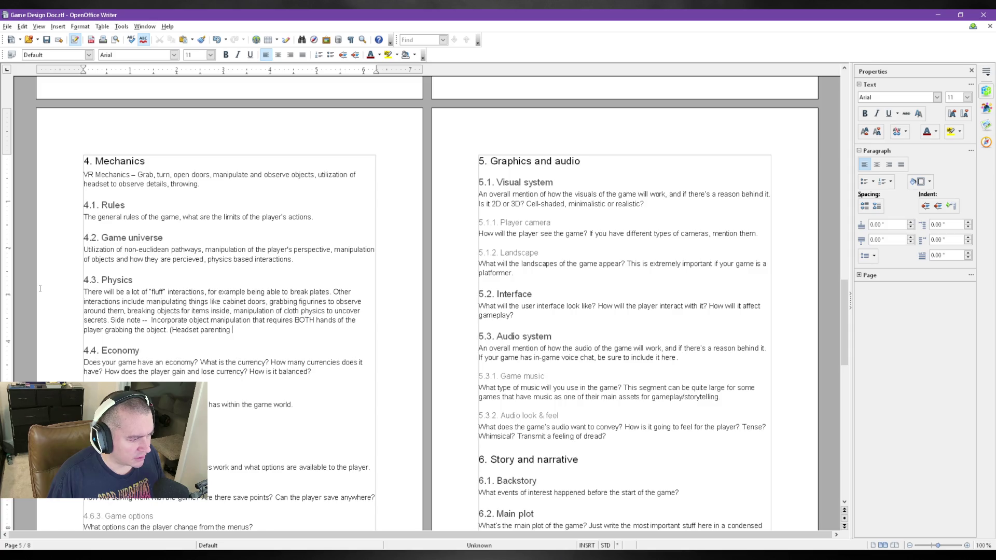
pyautogui.write('disabled from ')
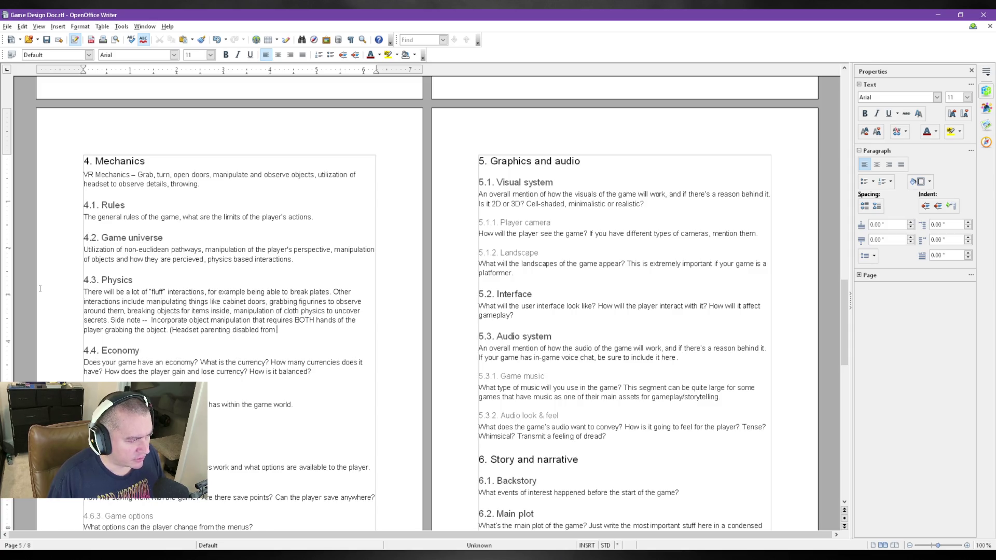
pyautogui.write('real-life space')
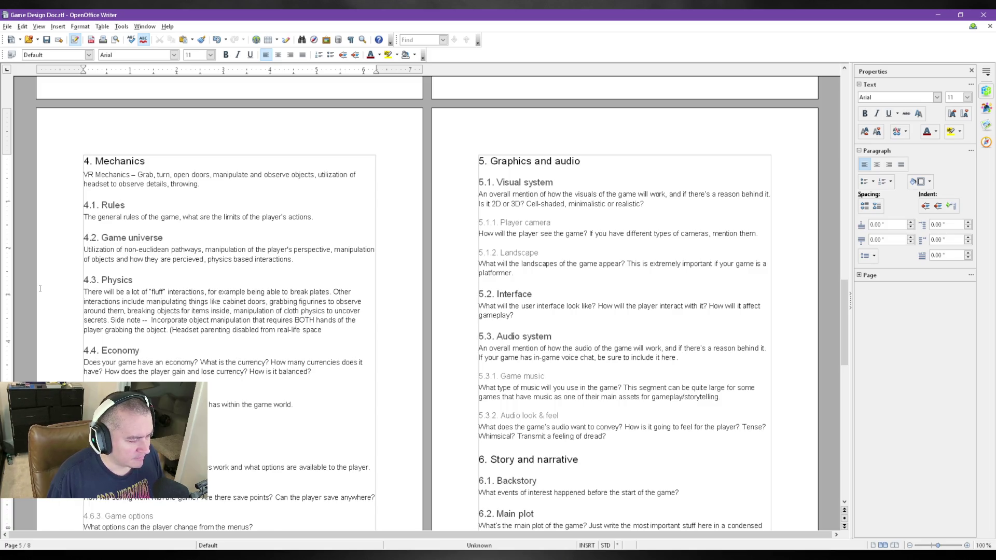
pyautogui.write(' while grabbing')
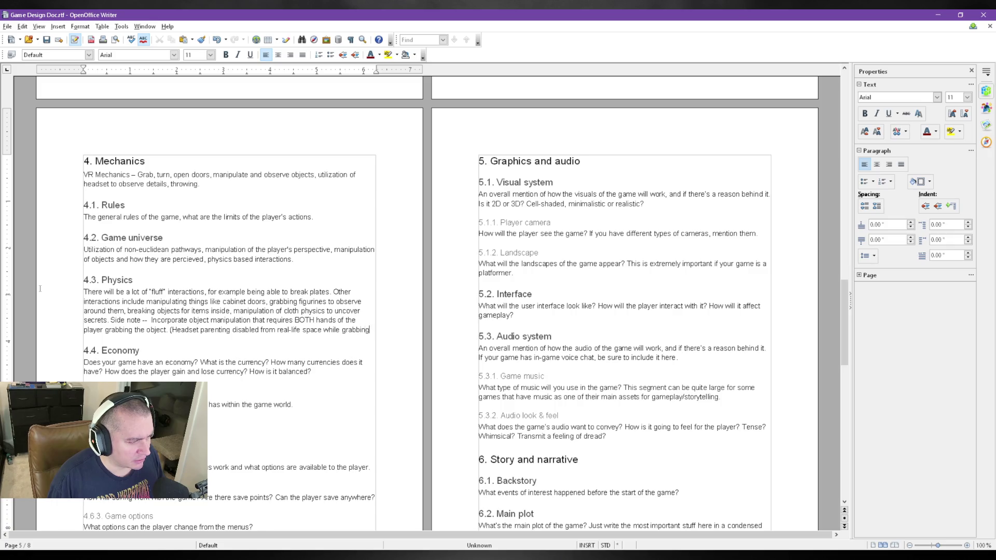
pyautogui.write(' wit')
pyautogui.write('h both hands')
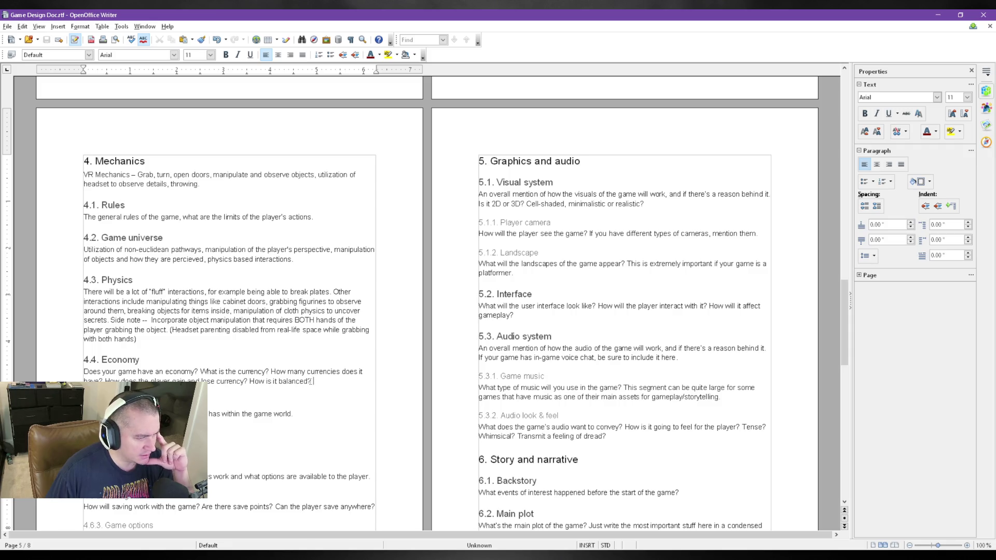
# - Append the bracketed remark that headset parenting is disabled during two-handed grabs
pyautogui.click(310, 380)
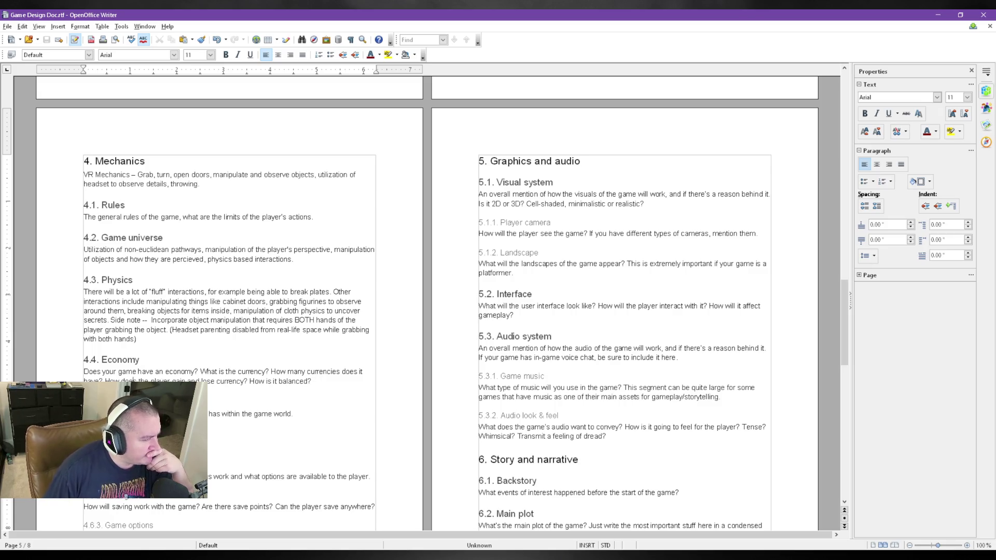
pyautogui.scroll(-1, 188, 369)
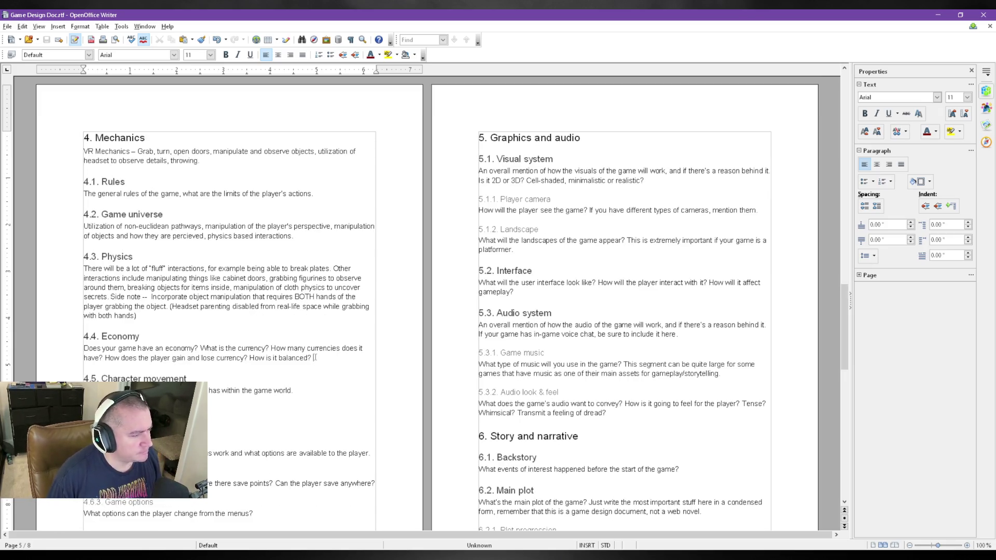
# - Replace the 4.4 Economy template questions with "No economy."
pyautogui.moveTo(314, 359); pyautogui.dragTo(37, 343)
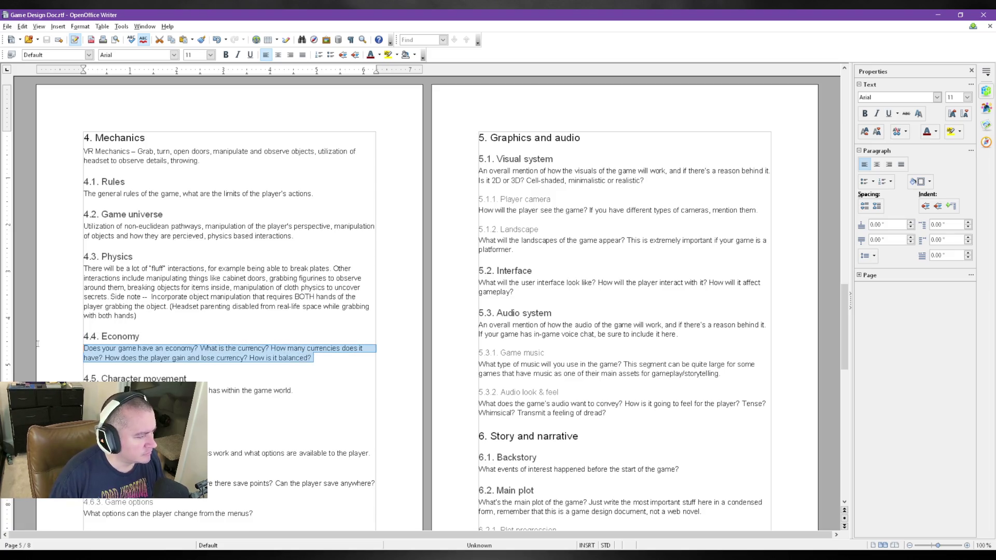
pyautogui.write('No economy.')
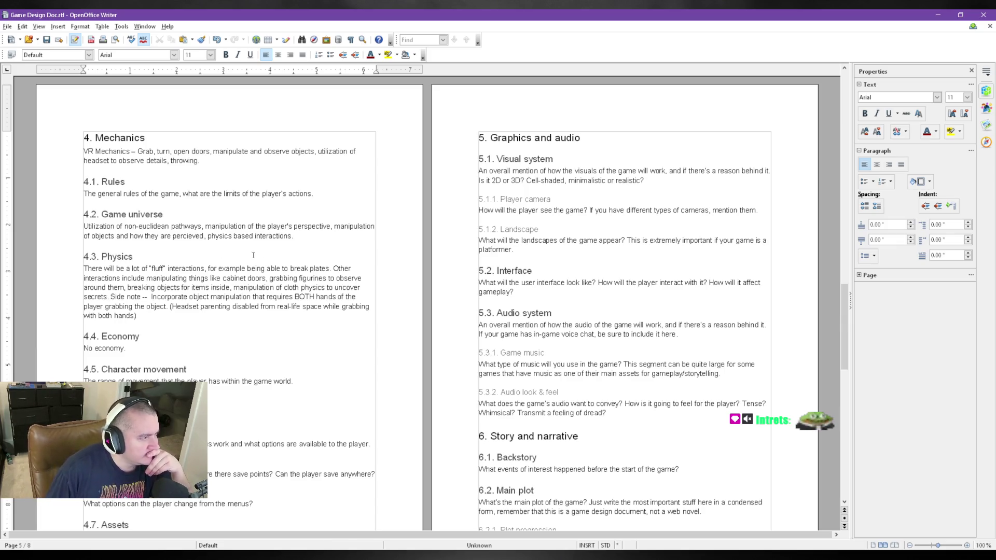
pyautogui.scroll(4, 278, 411)
pyautogui.scroll(6, 277, 412)
pyautogui.scroll(5, 278, 412)
pyautogui.scroll(5, 278, 410)
pyautogui.scroll(-5, 281, 405)
pyautogui.scroll(-7, 280, 404)
pyautogui.scroll(-6, 280, 404)
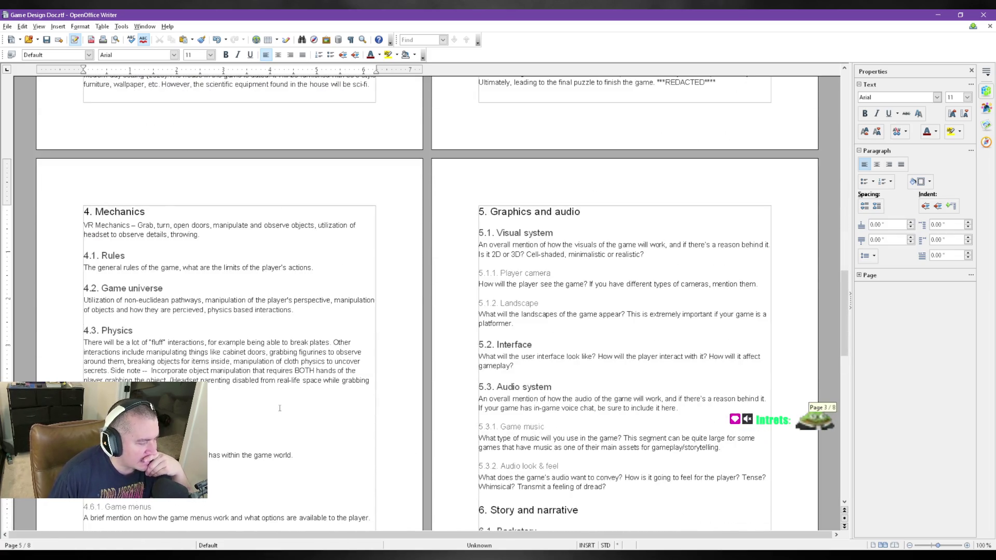
pyautogui.scroll(-4, 280, 404)
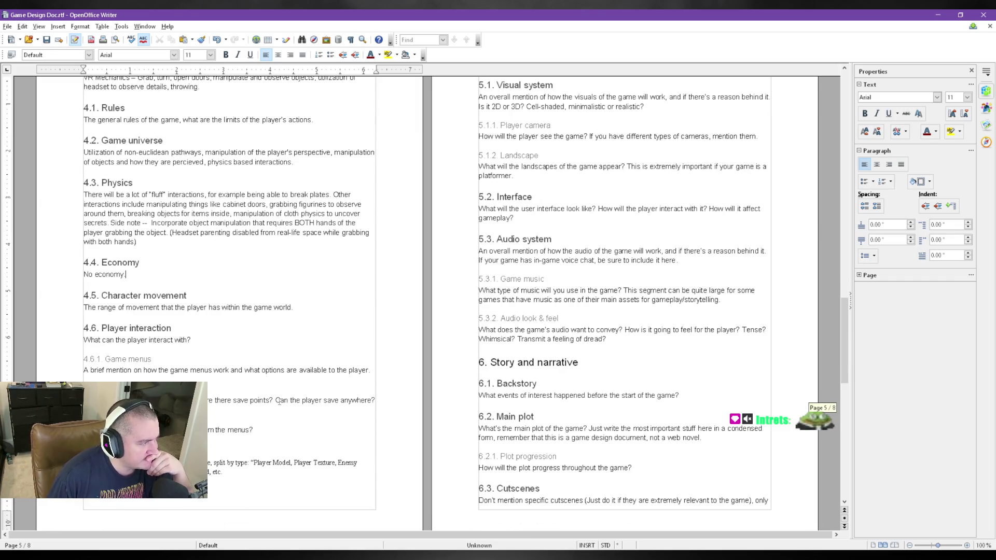
pyautogui.scroll(1, 281, 403)
pyautogui.scroll(3, 284, 404)
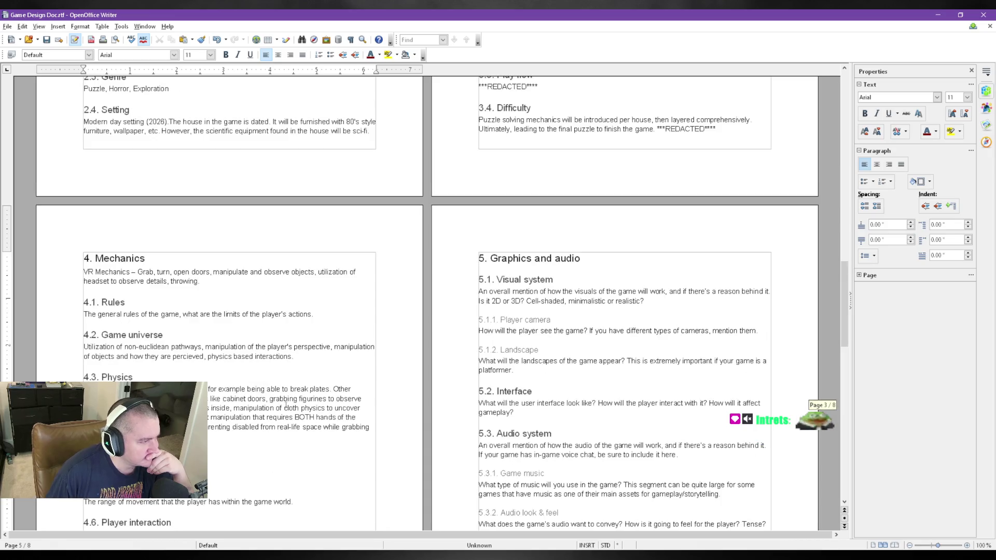
pyautogui.scroll(-2, 284, 404)
pyautogui.scroll(-1, 284, 407)
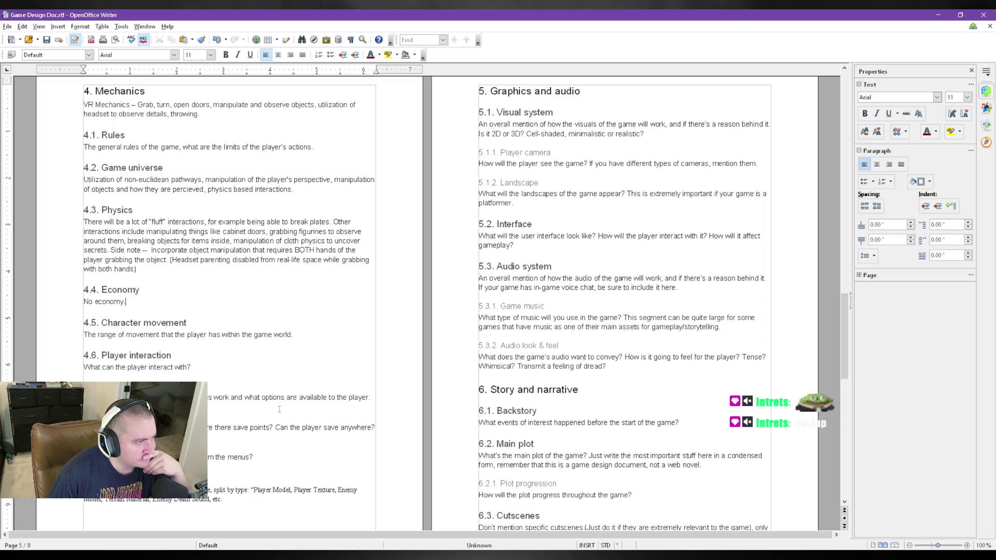
pyautogui.scroll(-1, 278, 408)
pyautogui.scroll(-6, 278, 409)
pyautogui.scroll(6, 279, 409)
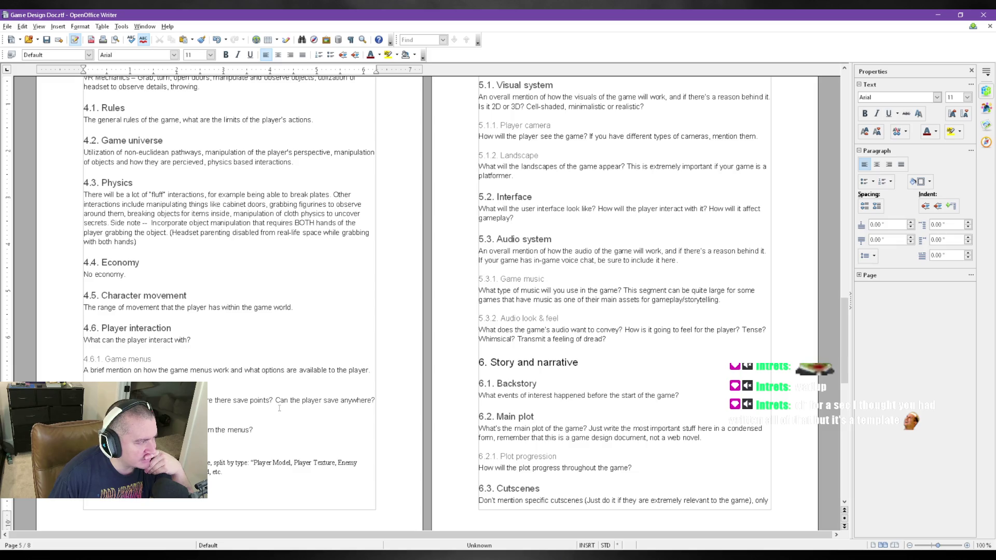
pyautogui.scroll(10, 279, 408)
pyautogui.scroll(10, 278, 409)
pyautogui.scroll(10, 279, 408)
pyautogui.scroll(5, 279, 409)
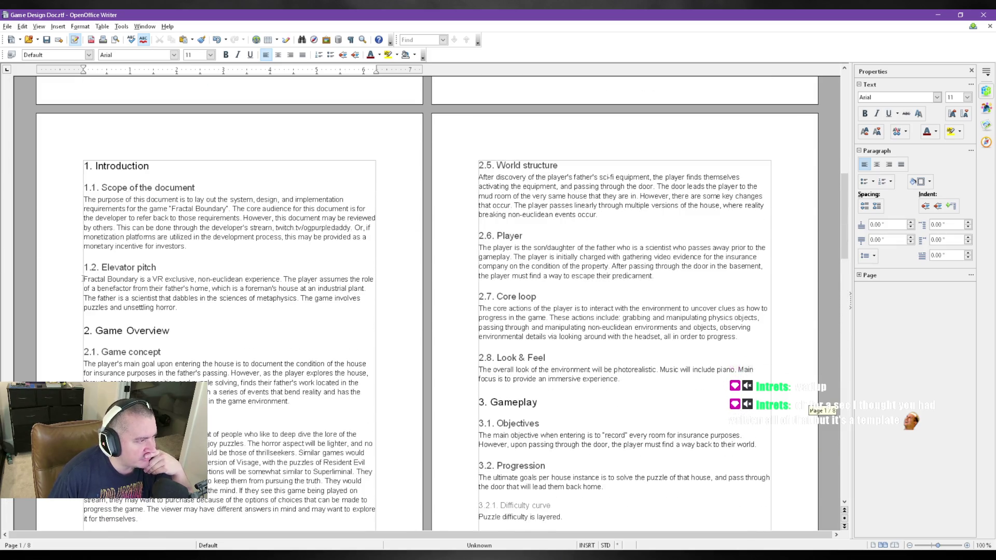
pyautogui.scroll(-1, 520, 466)
pyautogui.scroll(-1, 520, 466)
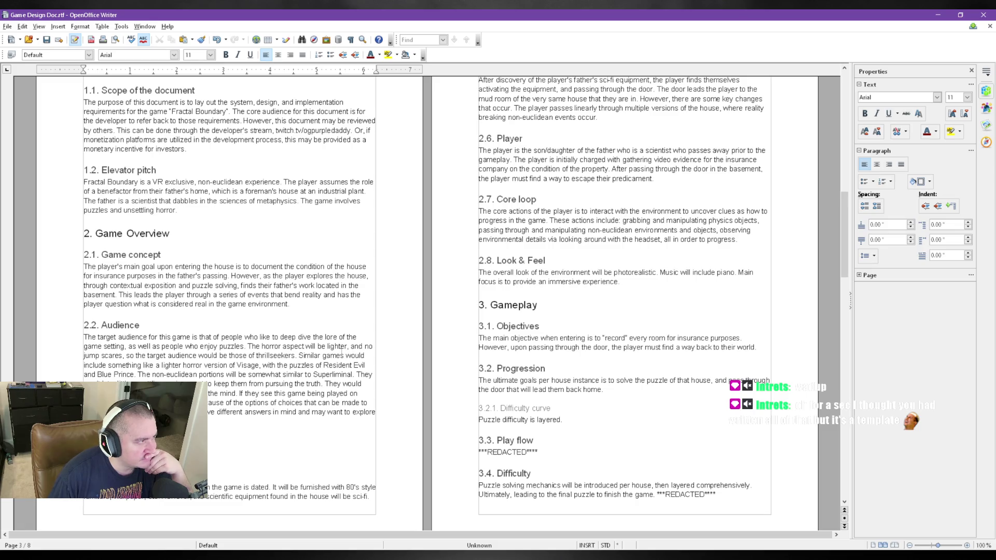
pyautogui.scroll(5, 343, 357)
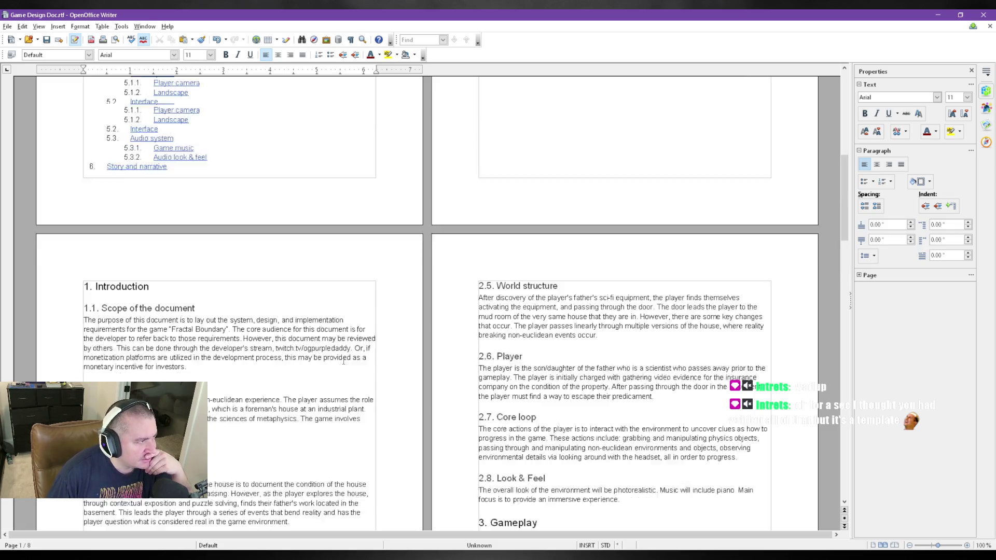
pyautogui.scroll(6, 342, 361)
pyautogui.scroll(3, 341, 370)
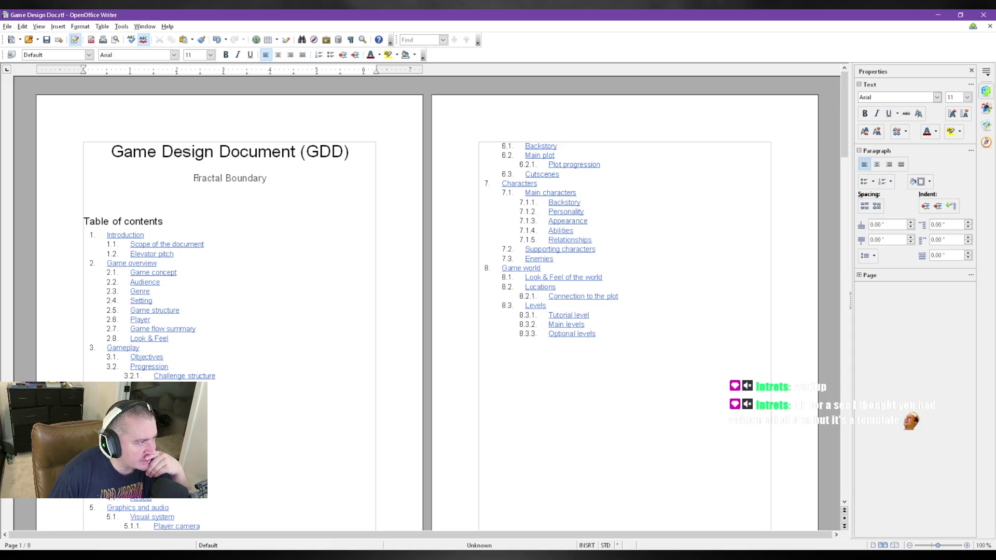
# - Select and deselect the Fractal Boundary subtitle while moving down to the Mechanics section
pyautogui.moveTo(194, 177); pyautogui.dragTo(286, 182)
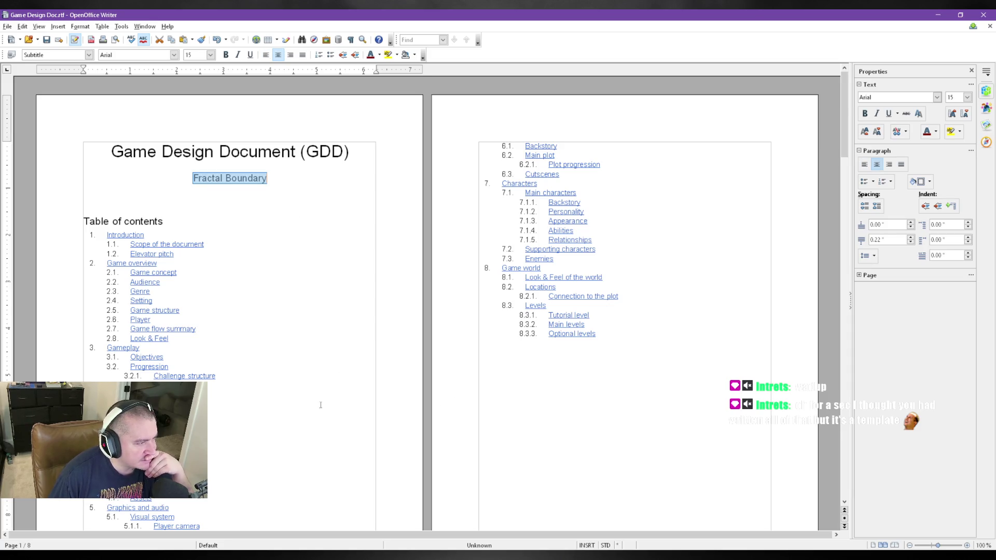
pyautogui.scroll(-5, 320, 405)
pyautogui.scroll(-5, 327, 435)
pyautogui.click(331, 472)
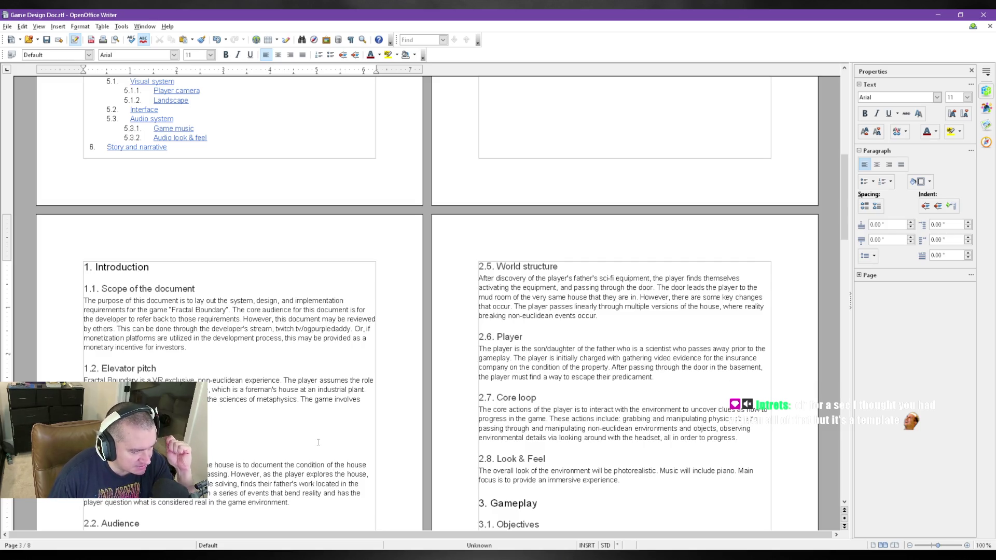
pyautogui.scroll(-3, 317, 443)
pyautogui.scroll(-3, 318, 440)
pyautogui.scroll(-3, 318, 440)
pyautogui.scroll(-3, 318, 438)
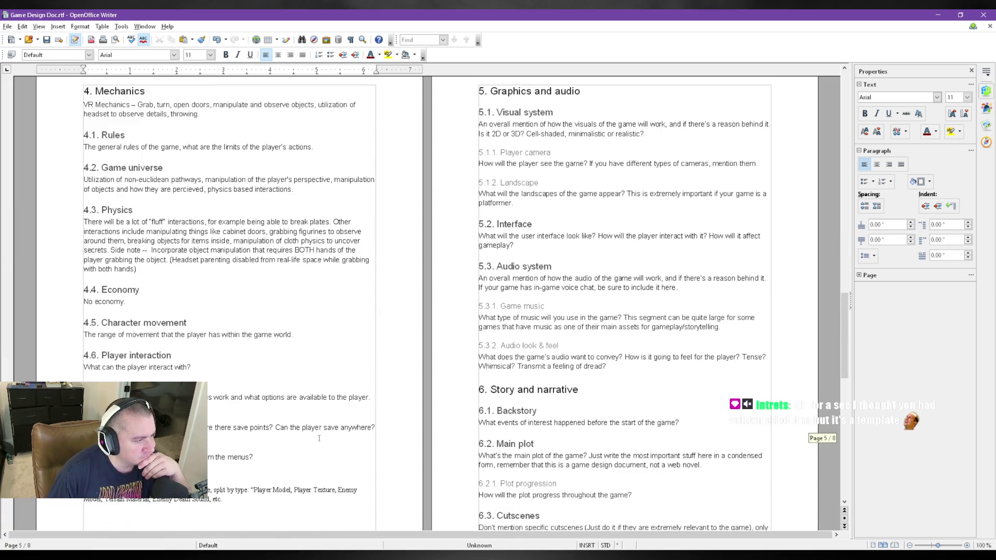
pyautogui.scroll(-2, 318, 438)
pyautogui.scroll(-3, 316, 435)
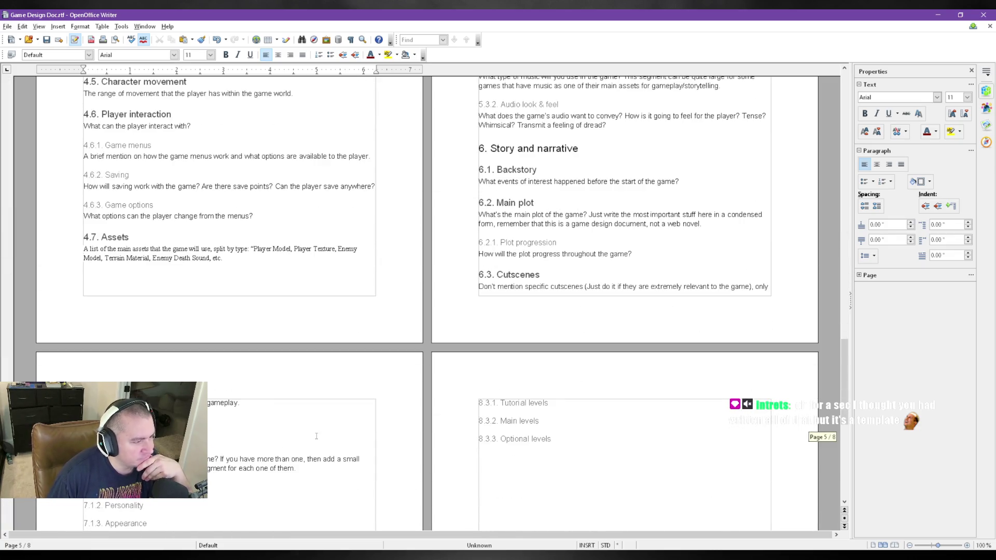
pyautogui.scroll(-5, 316, 436)
pyautogui.scroll(6, 317, 435)
pyautogui.scroll(5, 318, 439)
pyautogui.scroll(4, 329, 397)
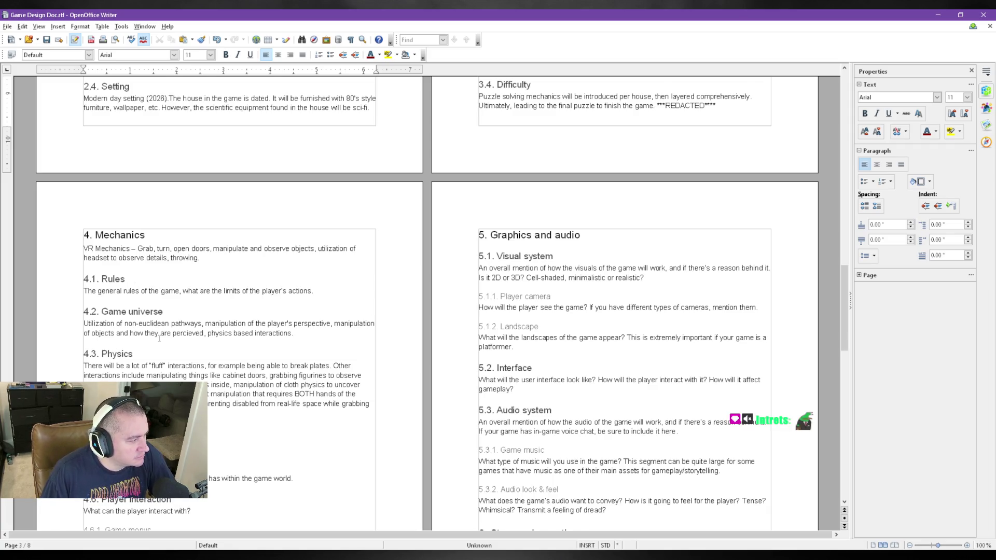
pyautogui.scroll(-2, 159, 339)
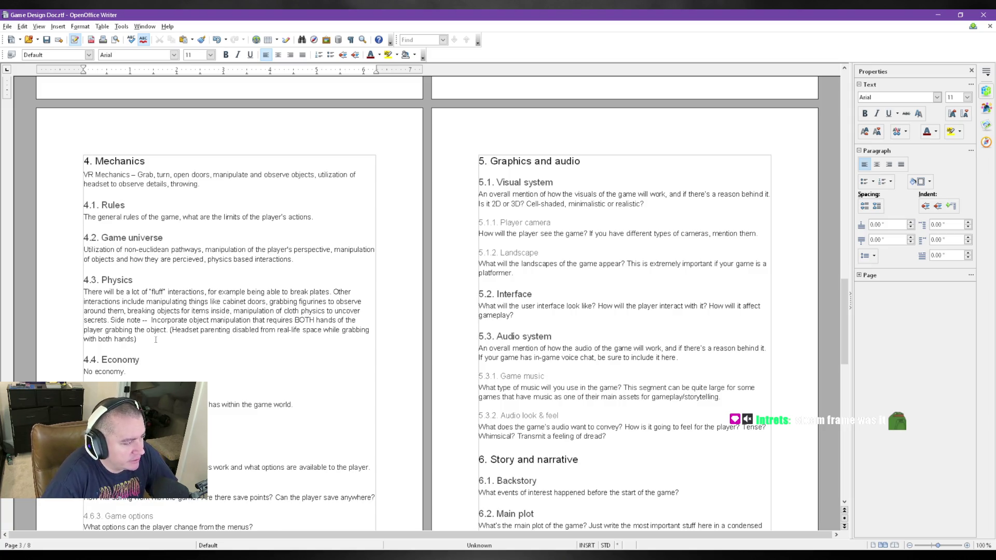
pyautogui.scroll(-1, 262, 332)
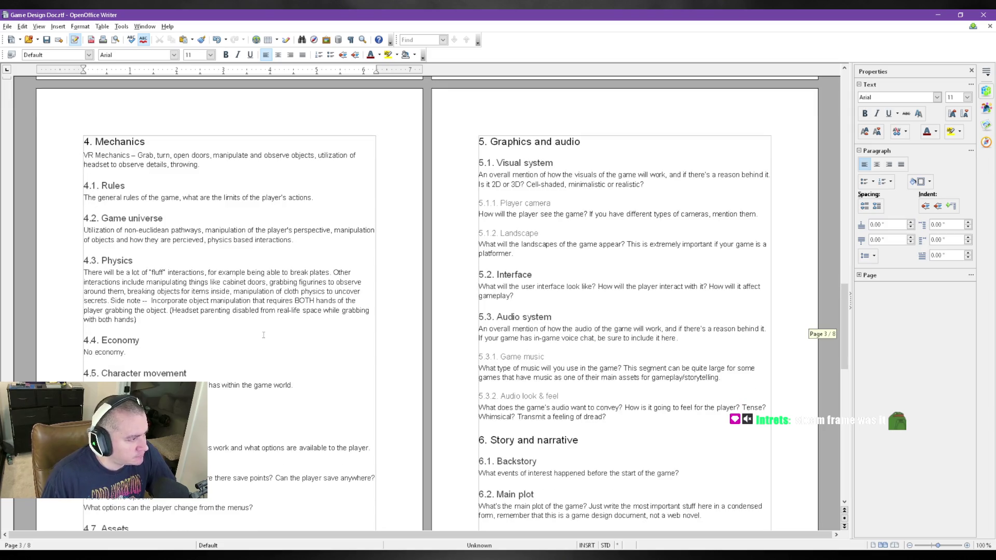
pyautogui.scroll(-3, 254, 359)
pyautogui.scroll(2, 233, 327)
# - Replace the 4.5 placeholder with the VR headset no-rendering-outside-bounds sentence, then switch to the Road to VR article
pyautogui.click(196, 284)
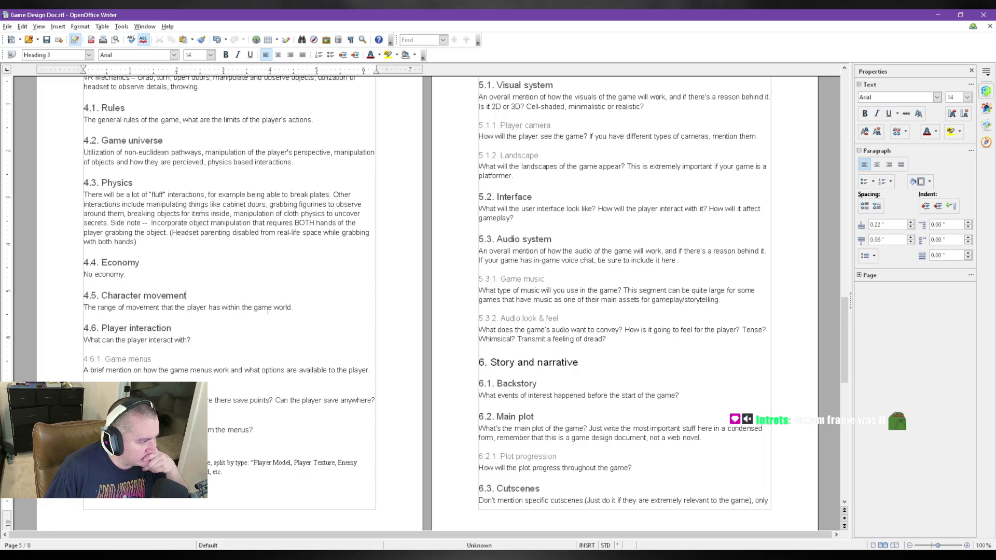
pyautogui.moveTo(292, 306); pyautogui.dragTo(83, 306)
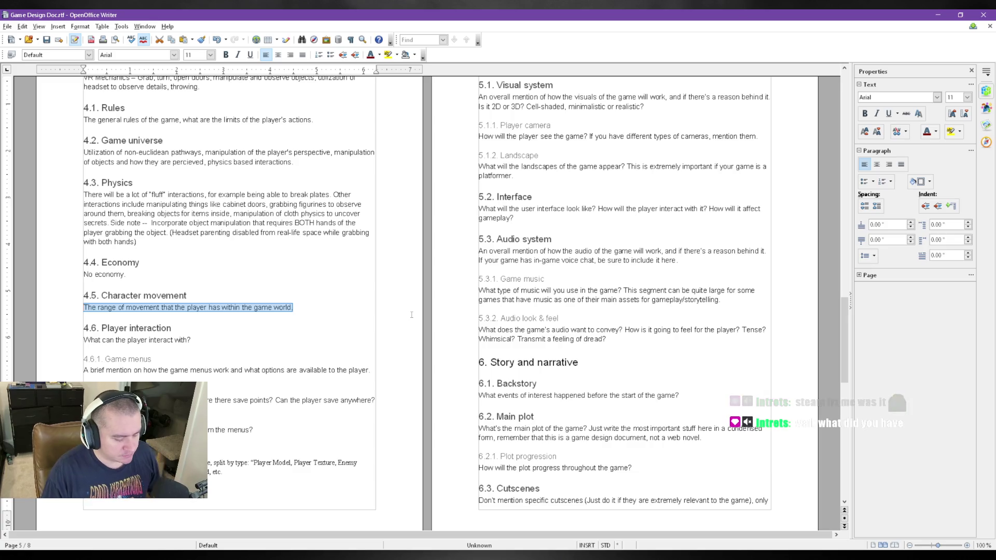
pyautogui.press('BackSpace')
pyautogui.write('Char')
pyautogui.press('BackSpace')
pyautogui.press('BackSpace')
pyautogui.press('BackSpace')
pyautogui.press('BackSpace')
pyautogui.write('The VR headset must prevent rea')
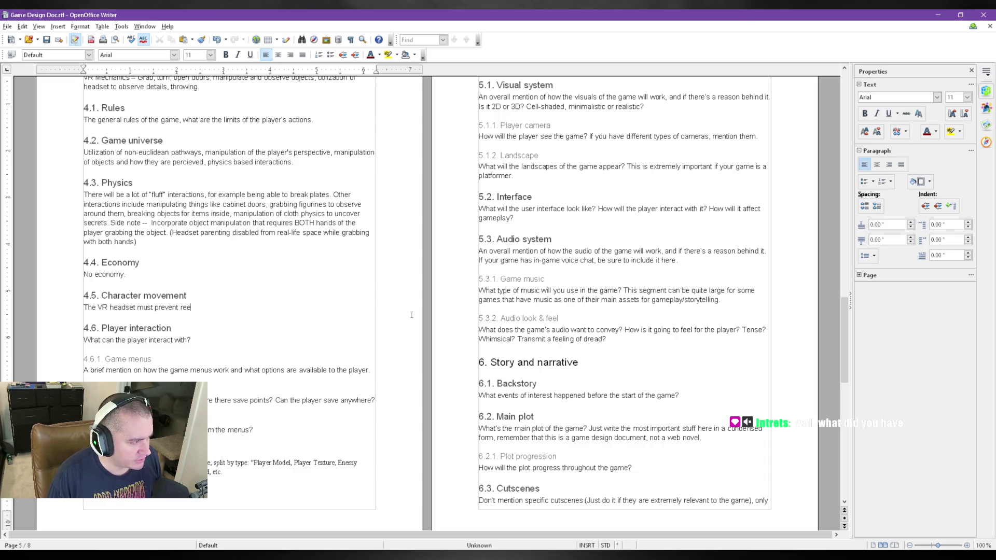
pyautogui.write('ndering ')
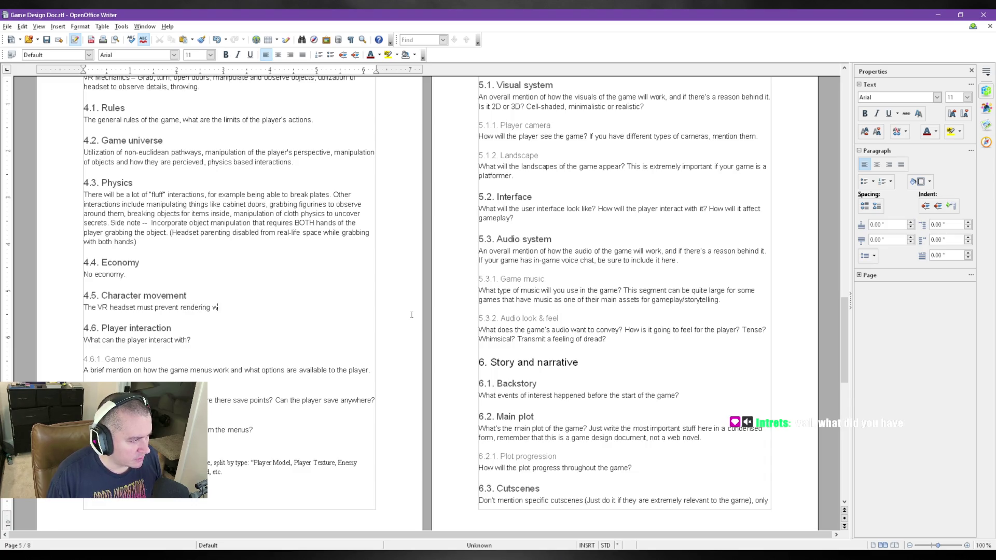
pyautogui.write("when outside of the game's bounds to prevent ")
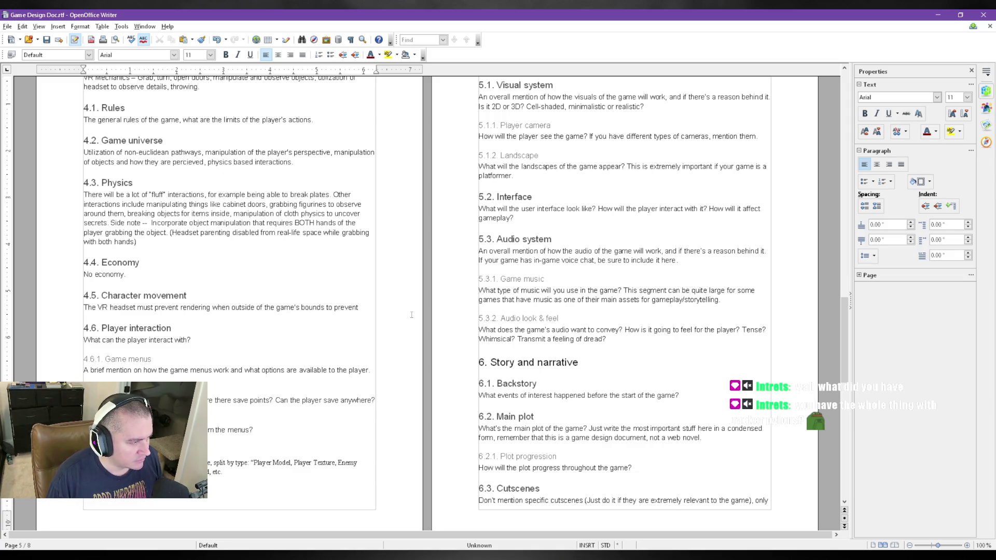
pyautogui.write('cheating.')
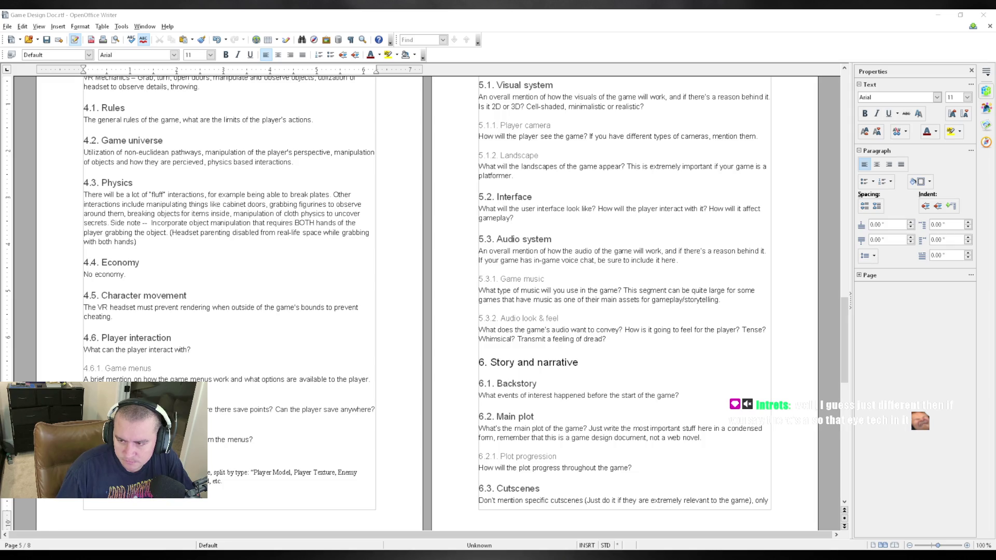
pyautogui.hotkey('alt', 'Tab')
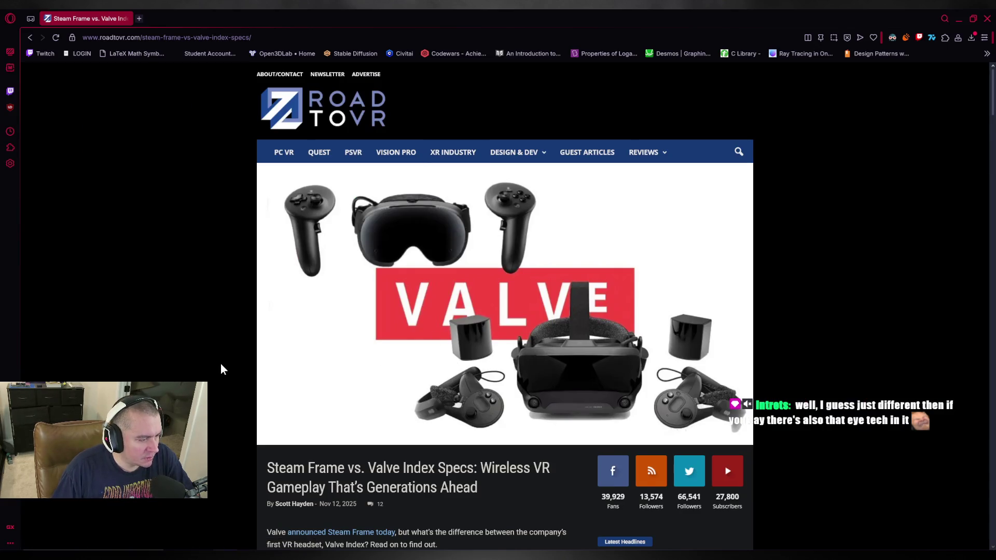
pyautogui.scroll(-5, 220, 363)
pyautogui.scroll(-3, 220, 363)
pyautogui.scroll(-4, 221, 365)
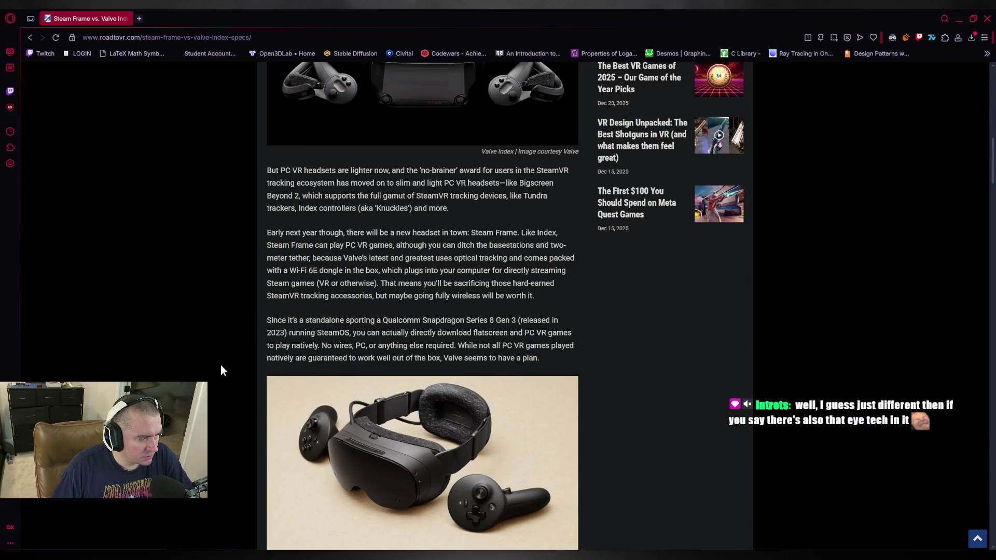
pyautogui.scroll(-4, 221, 365)
pyautogui.scroll(-4, 220, 366)
pyautogui.scroll(-2, 221, 366)
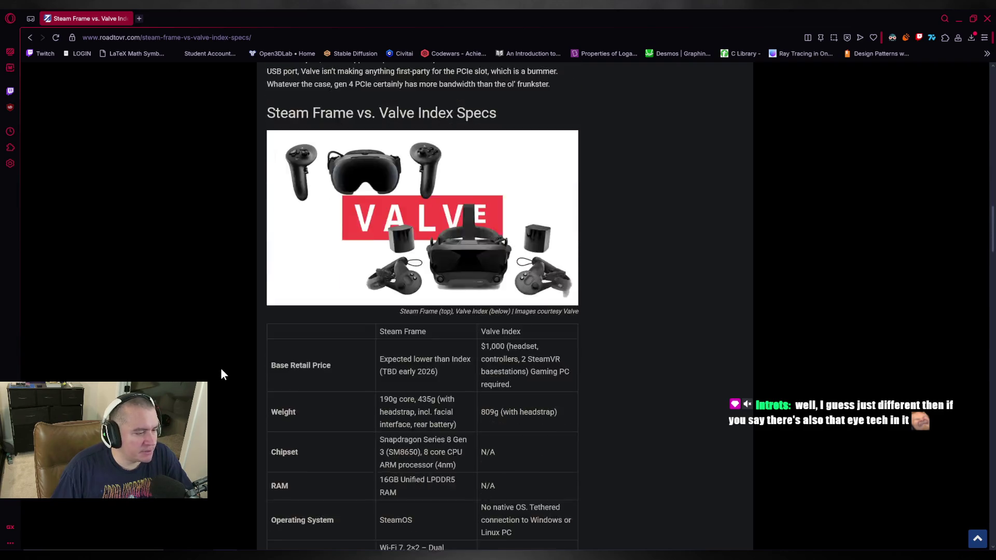
pyautogui.scroll(-1, 220, 368)
pyautogui.scroll(-1, 220, 367)
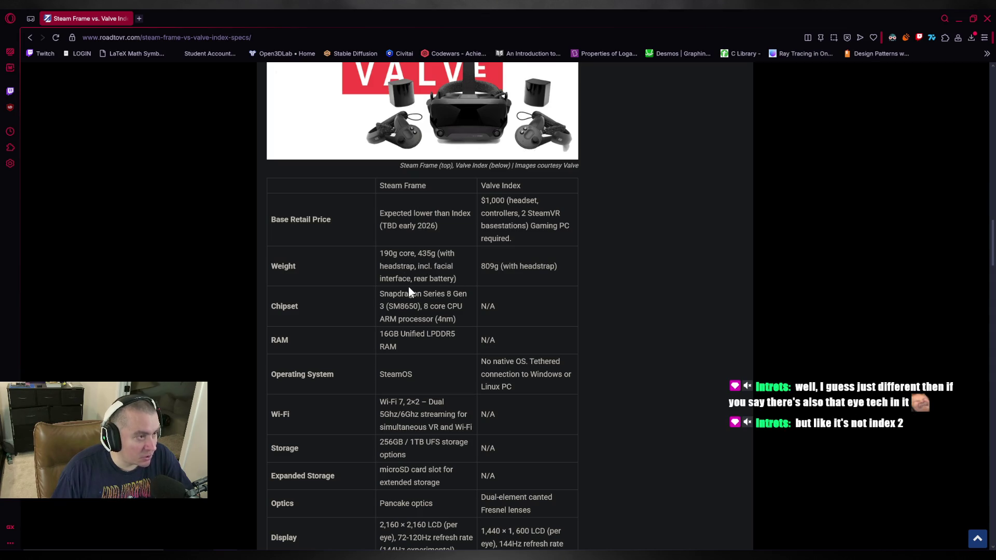
pyautogui.moveTo(416, 278); pyautogui.dragTo(457, 279)
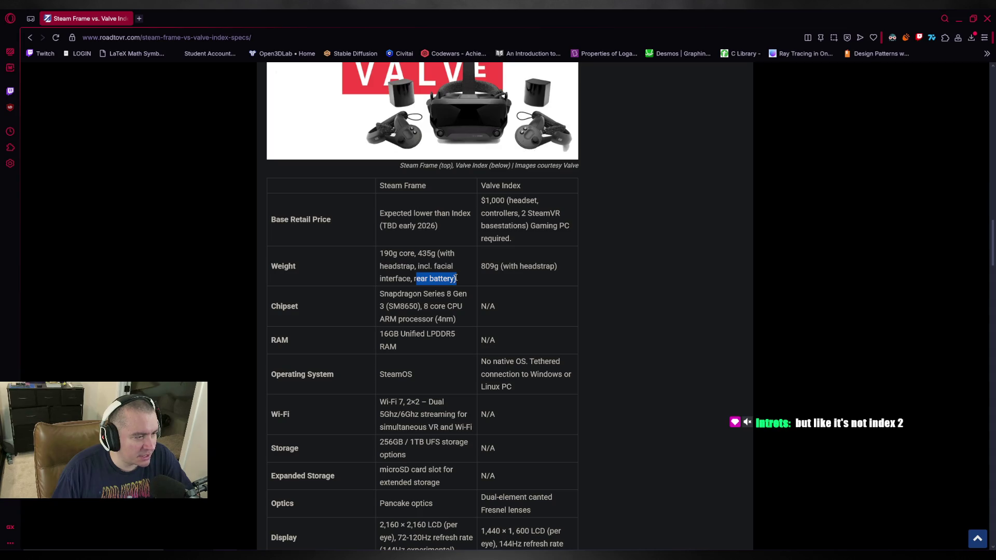
pyautogui.scroll(1, 623, 370)
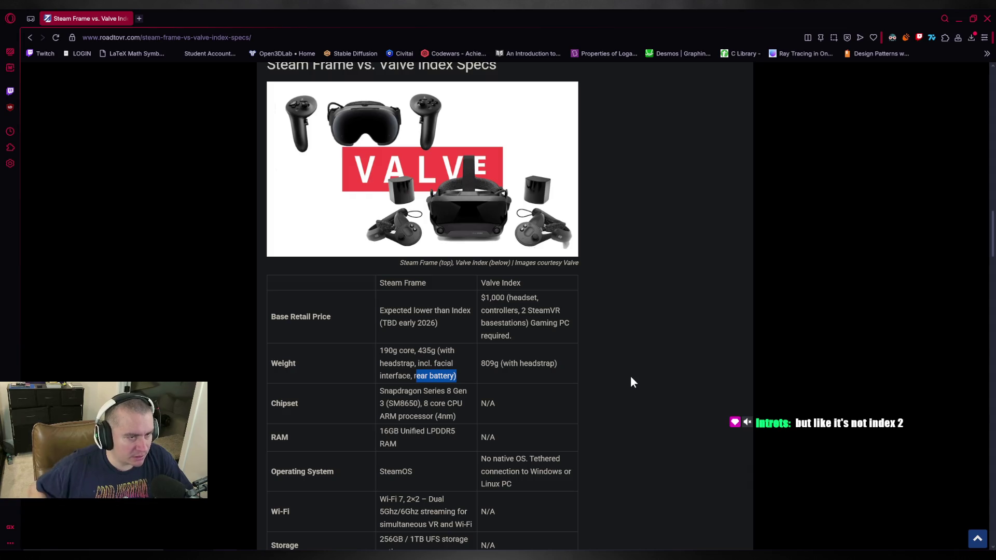
pyautogui.scroll(-2, 634, 288)
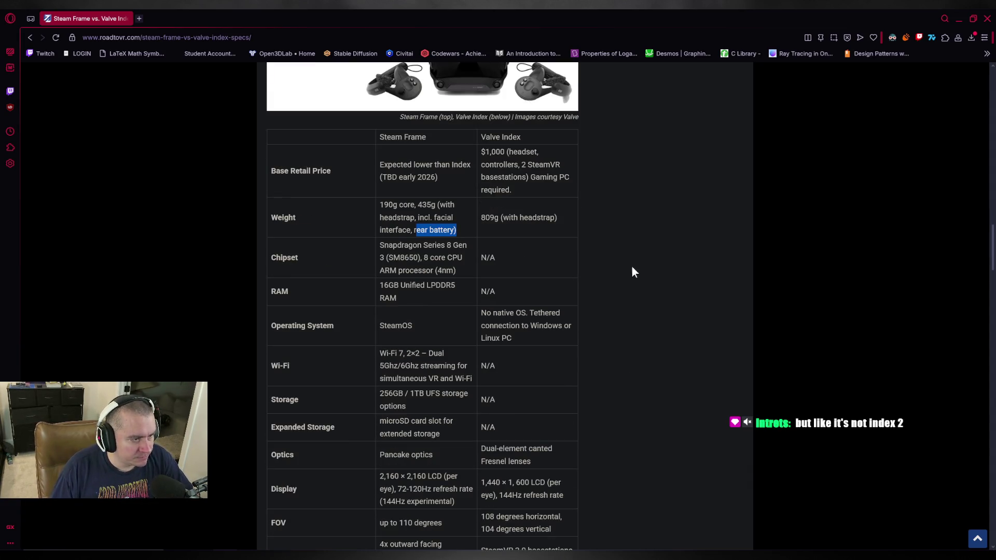
pyautogui.click(386, 201)
pyautogui.moveTo(380, 204); pyautogui.dragTo(457, 230)
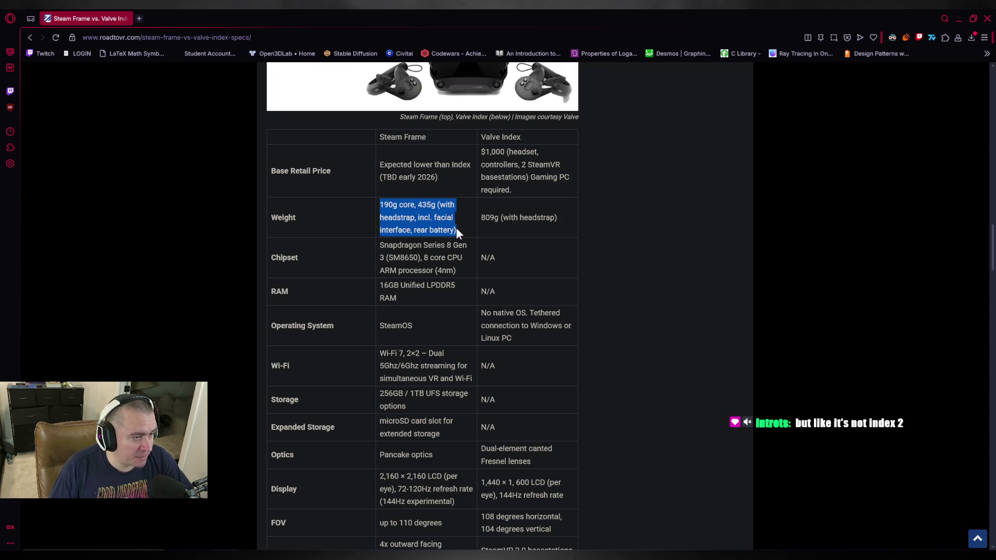
pyautogui.moveTo(480, 218); pyautogui.dragTo(566, 218)
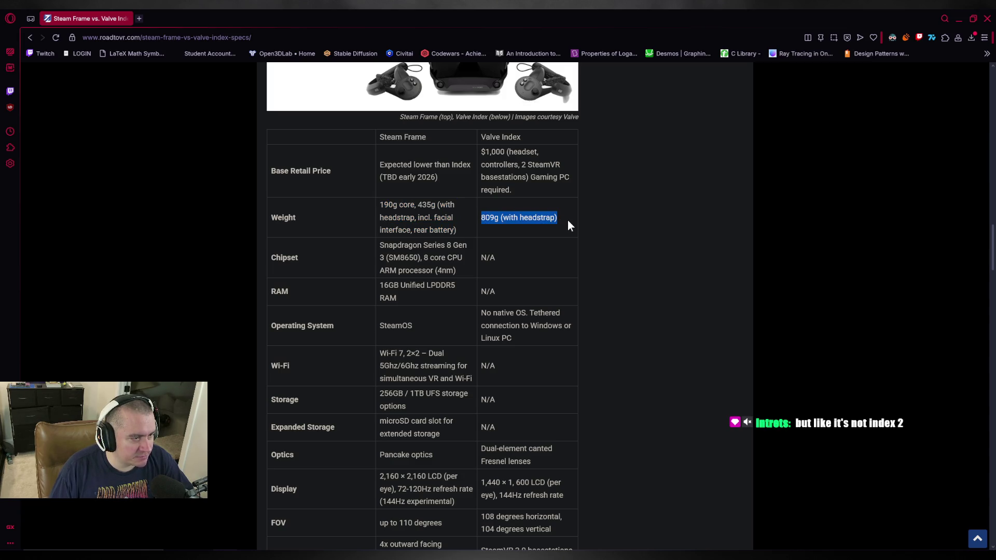
pyautogui.click(635, 240)
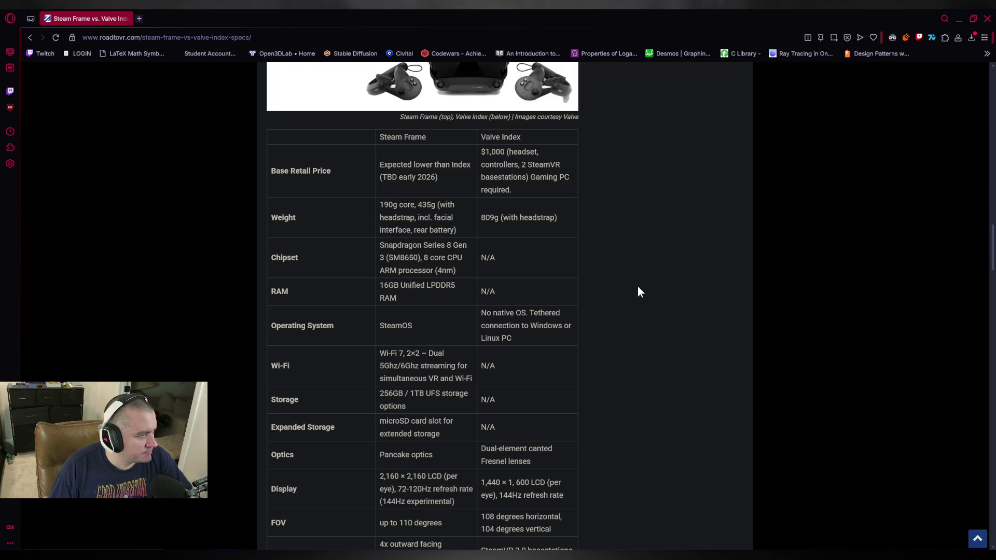
pyautogui.moveTo(269, 265)
pyautogui.mouseDown()
pyautogui.moveTo(357, 264)
pyautogui.moveTo(476, 287)
pyautogui.mouseUp()
pyautogui.click(556, 244)
pyautogui.click(693, 326)
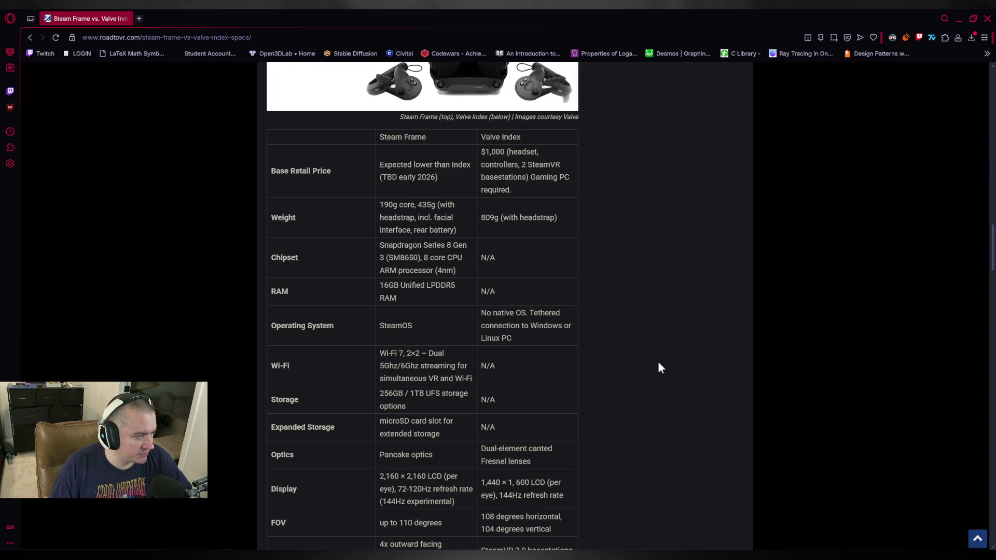
pyautogui.scroll(-1, 657, 361)
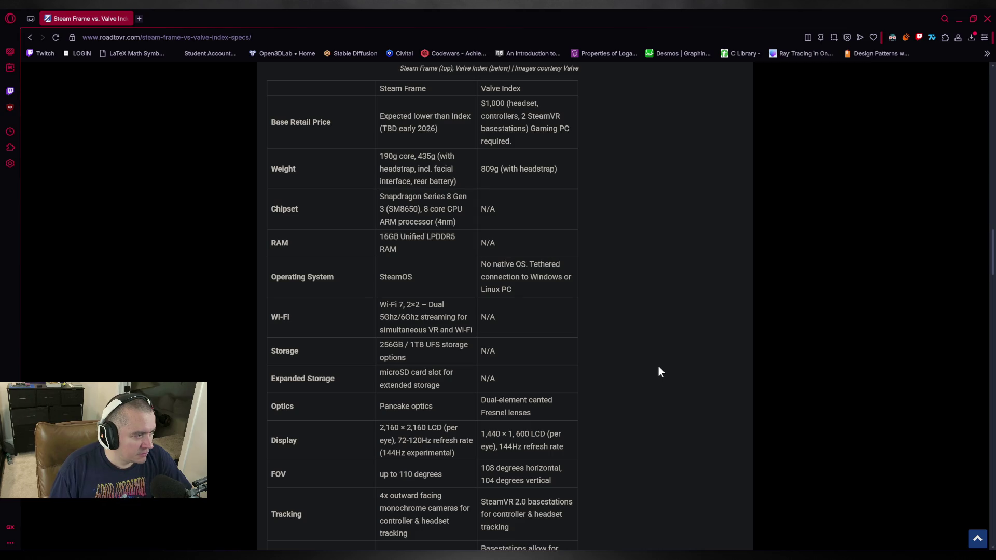
pyautogui.moveTo(382, 229); pyautogui.dragTo(433, 250)
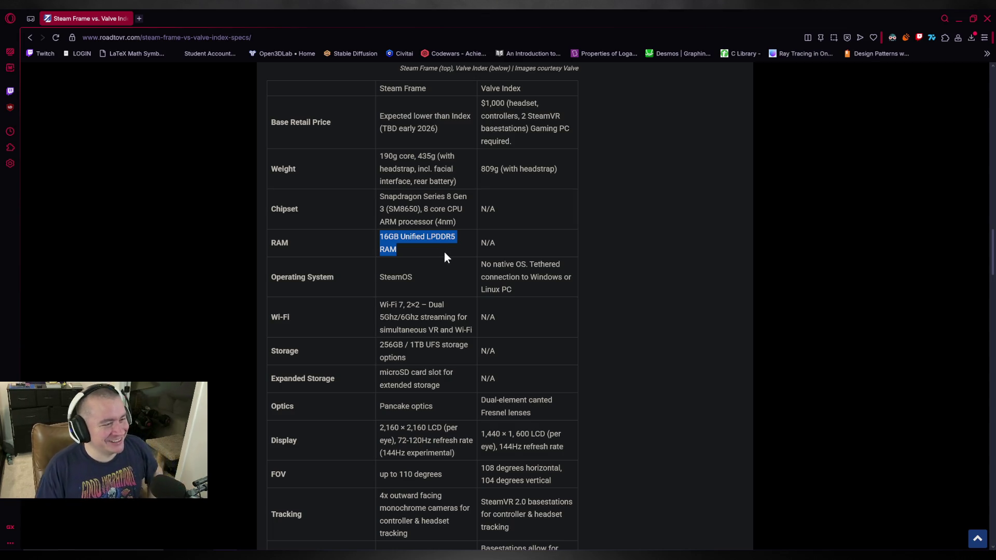
pyautogui.click(435, 310)
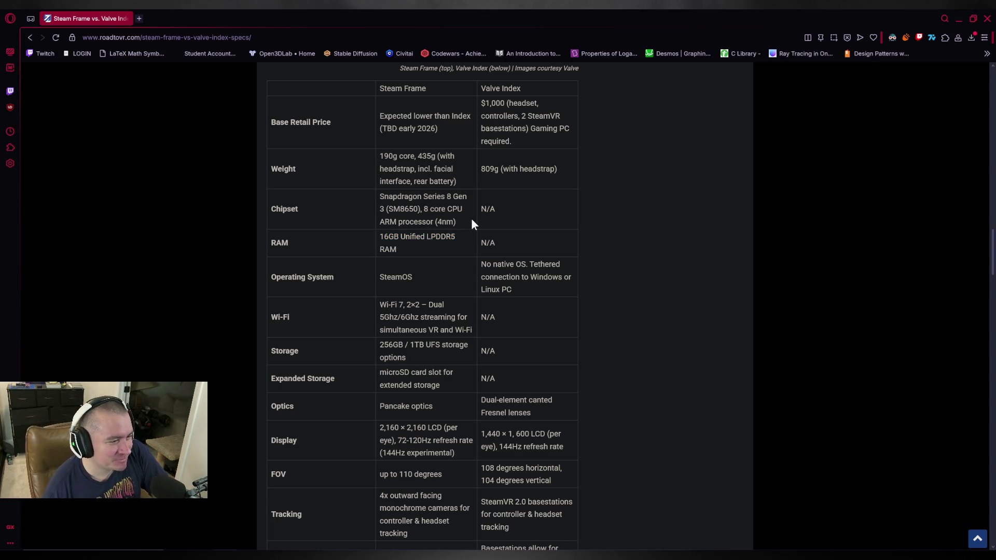
pyautogui.moveTo(378, 278); pyautogui.dragTo(433, 282)
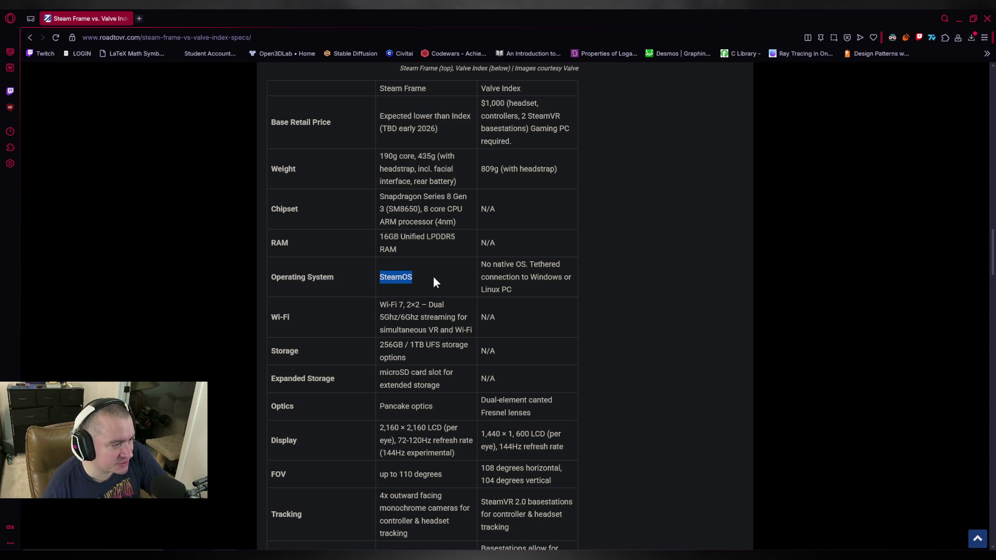
pyautogui.scroll(-1, 433, 265)
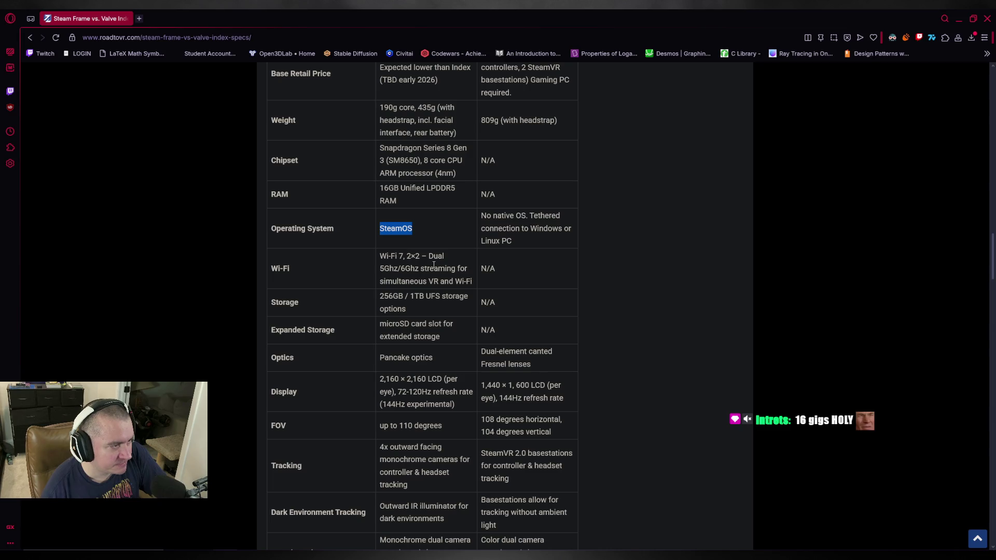
pyautogui.moveTo(380, 188); pyautogui.dragTo(457, 201)
pyautogui.click(438, 225)
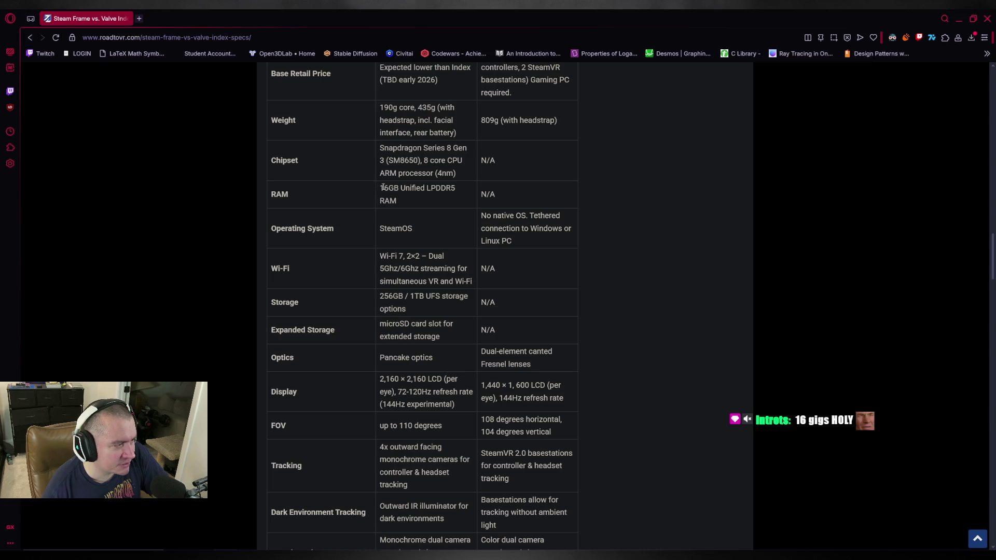
pyautogui.moveTo(381, 187); pyautogui.dragTo(413, 229)
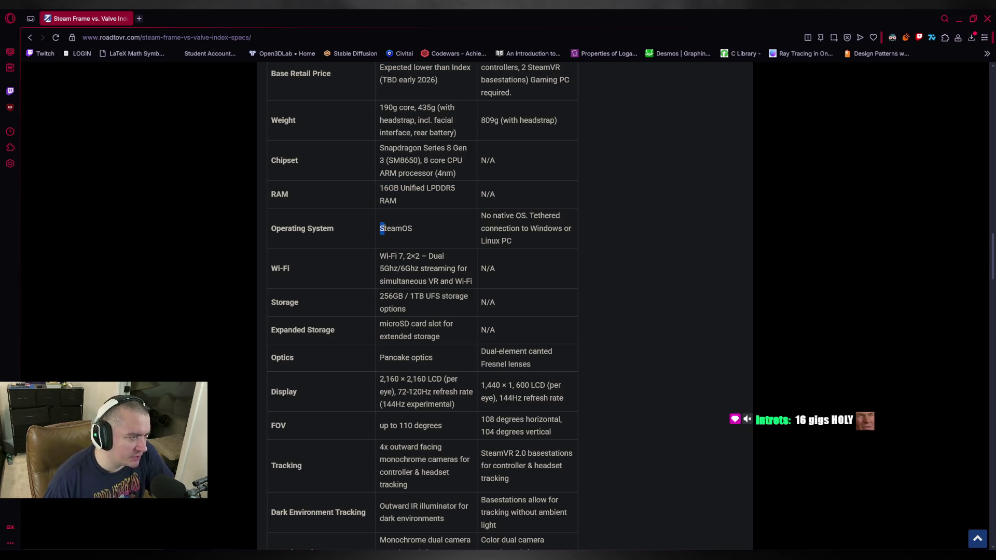
pyautogui.click(456, 255)
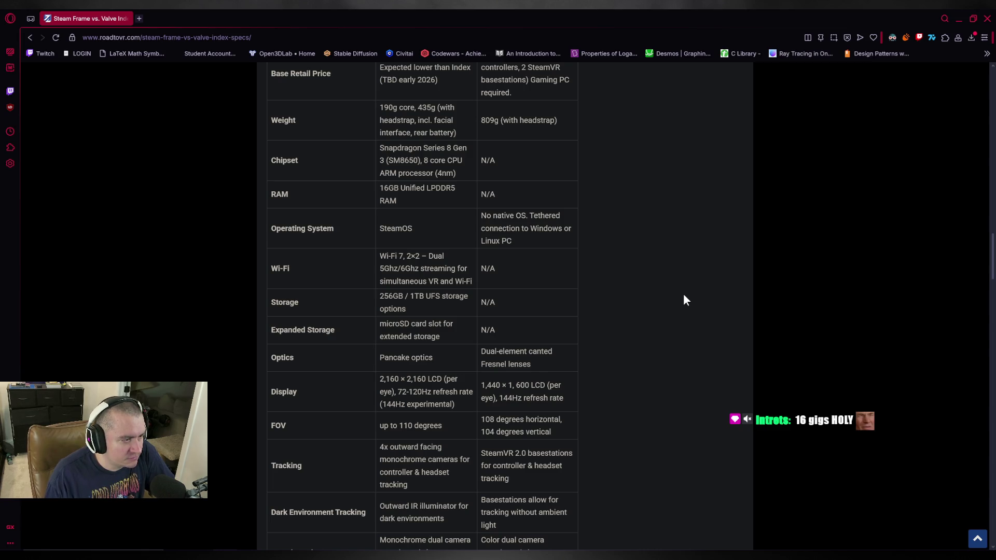
pyautogui.scroll(-1, 684, 295)
pyautogui.scroll(2, 684, 294)
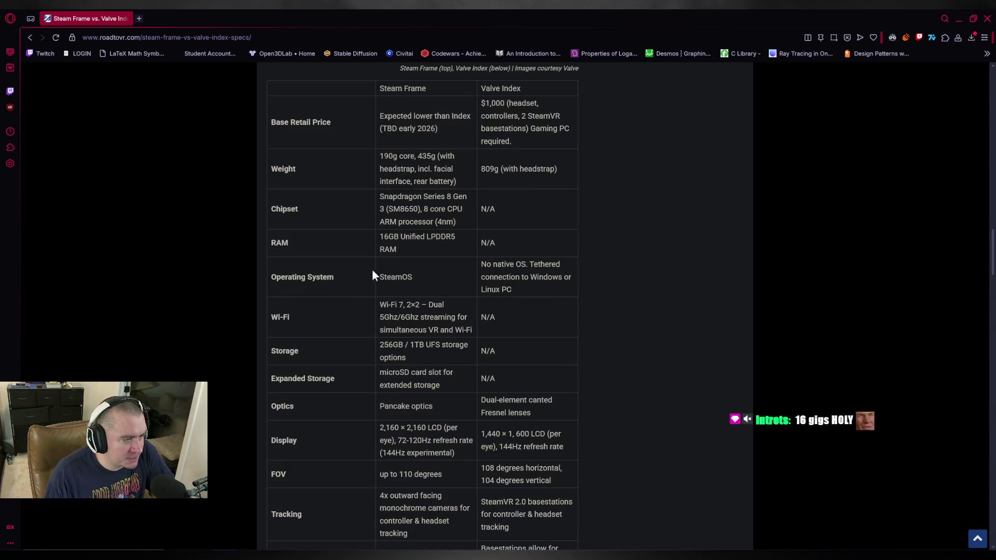
pyautogui.moveTo(373, 196); pyautogui.dragTo(456, 317)
pyautogui.click(679, 323)
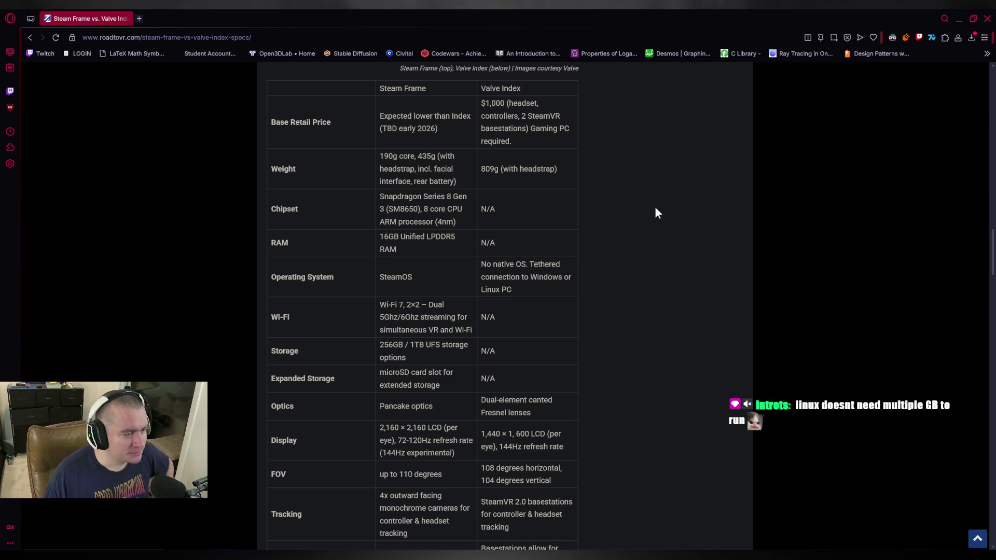
pyautogui.scroll(-1, 388, 239)
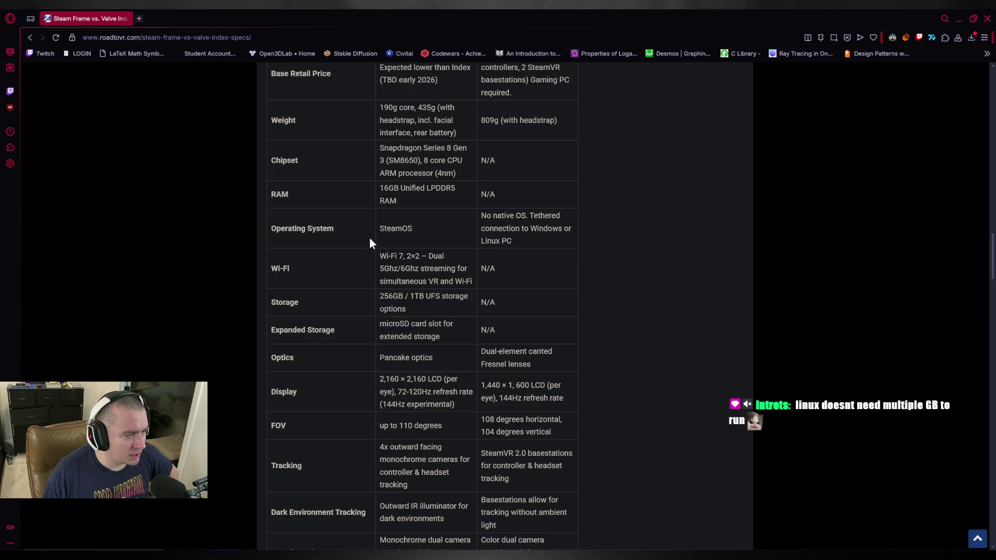
pyautogui.moveTo(385, 255); pyautogui.dragTo(464, 268)
pyautogui.scroll(-2, 614, 271)
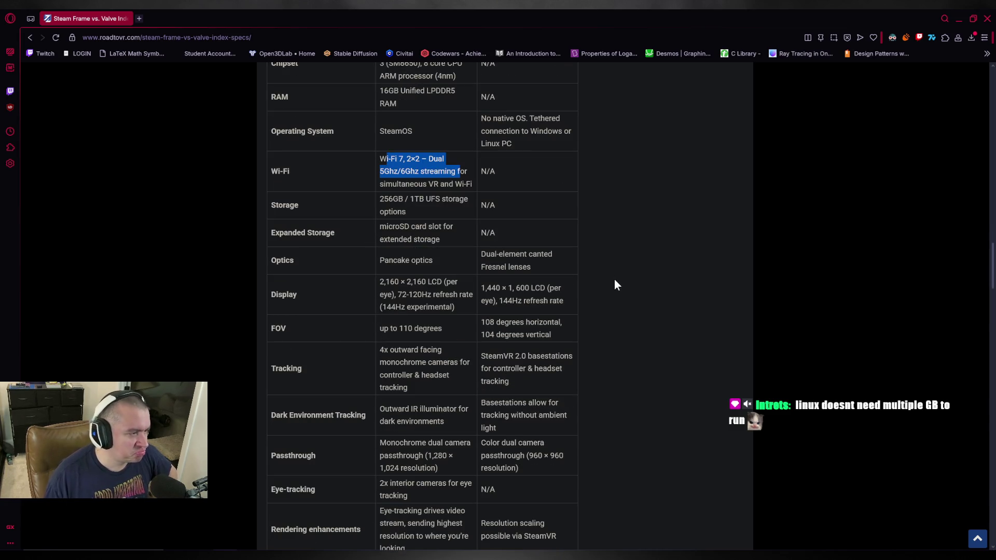
pyautogui.scroll(1, 612, 283)
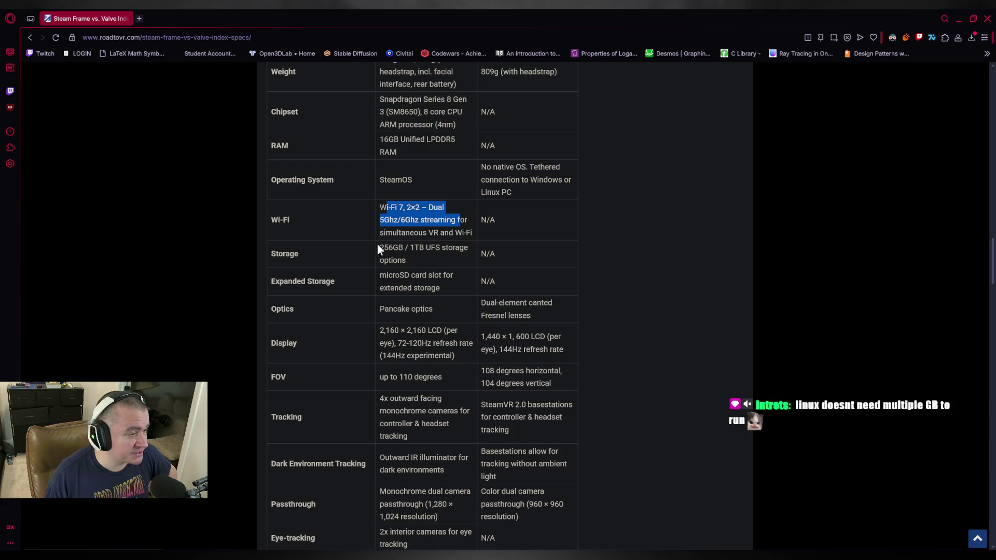
pyautogui.moveTo(377, 248); pyautogui.dragTo(425, 260)
pyautogui.click(411, 248)
pyautogui.click(697, 320)
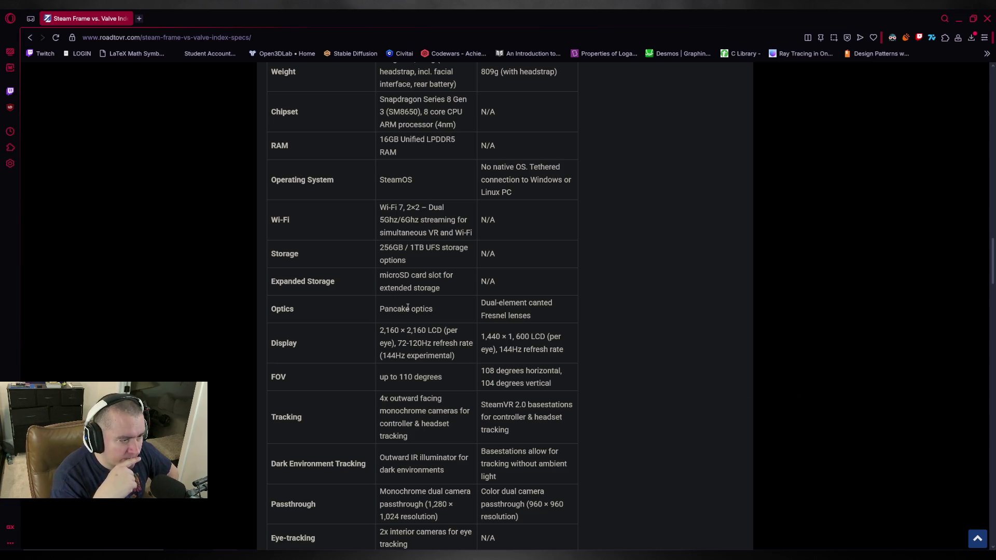
pyautogui.moveTo(478, 304)
pyautogui.mouseDown()
pyautogui.moveTo(539, 315)
pyautogui.moveTo(482, 314)
pyautogui.mouseUp()
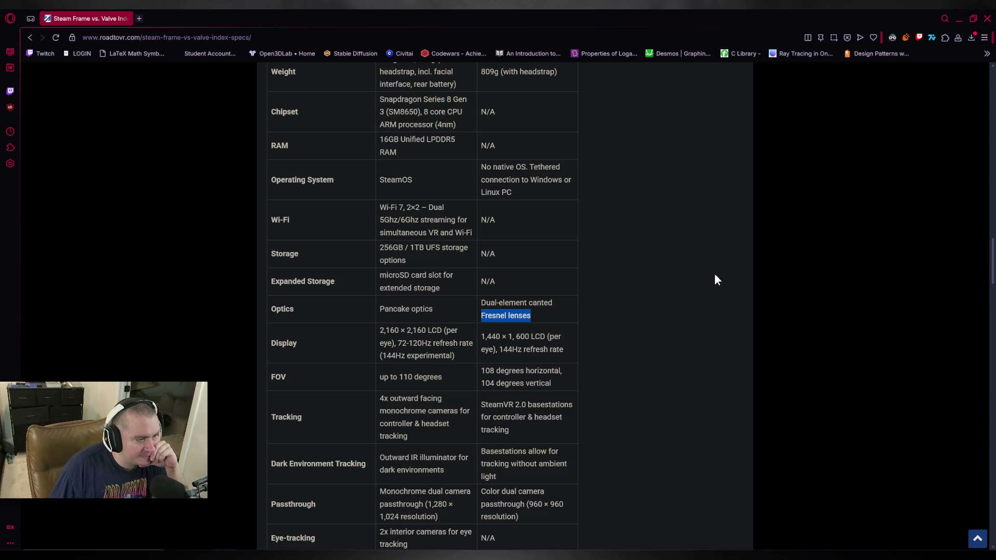
pyautogui.scroll(-2, 684, 280)
pyautogui.click(694, 244)
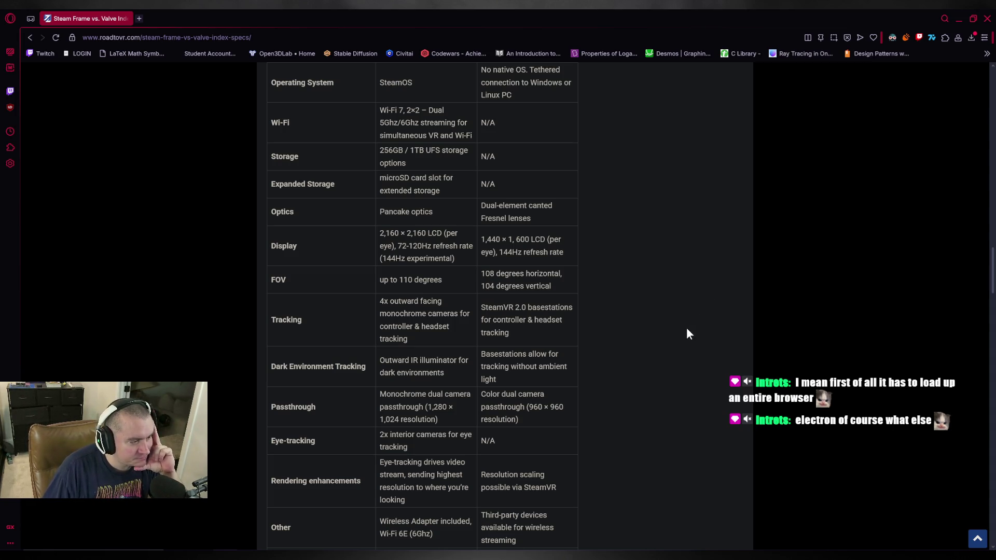
pyautogui.scroll(-2, 686, 328)
pyautogui.scroll(2, 686, 328)
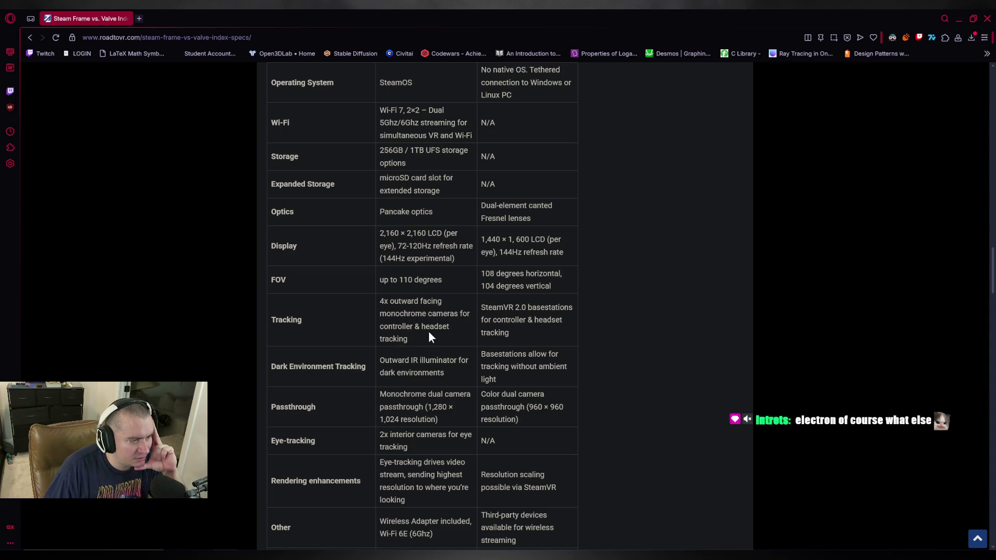
pyautogui.moveTo(415, 337); pyautogui.dragTo(378, 305)
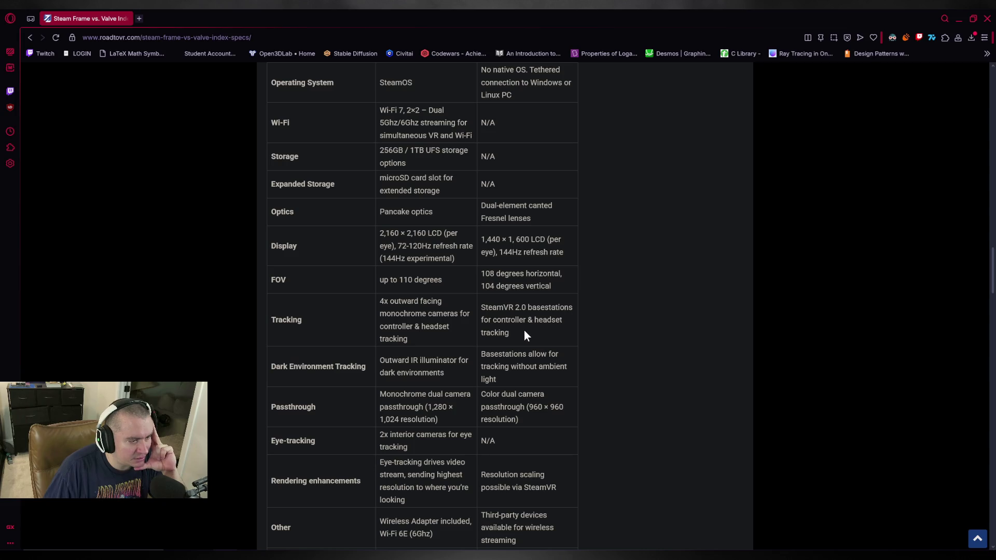
pyautogui.moveTo(523, 330); pyautogui.dragTo(478, 307)
pyautogui.scroll(1, 614, 360)
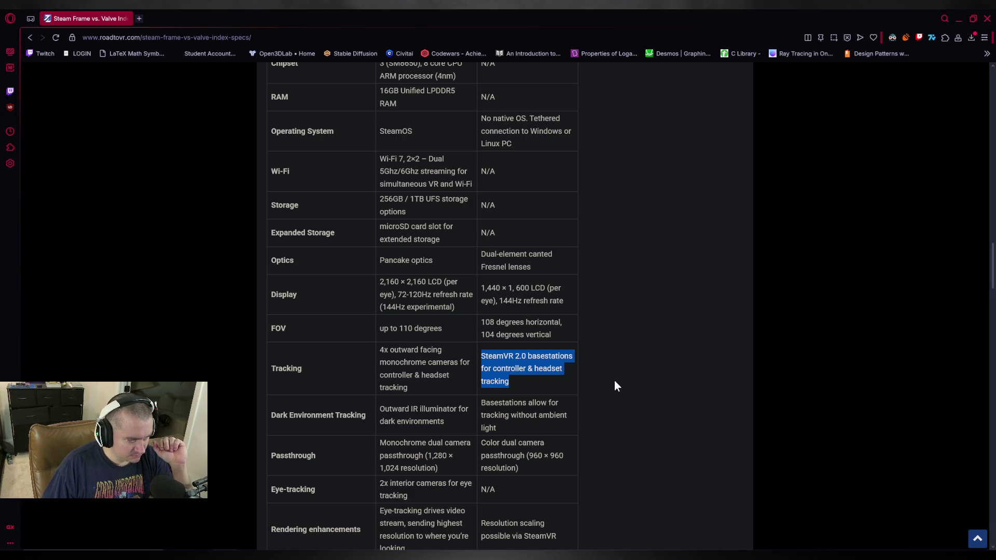
pyautogui.scroll(-1, 614, 385)
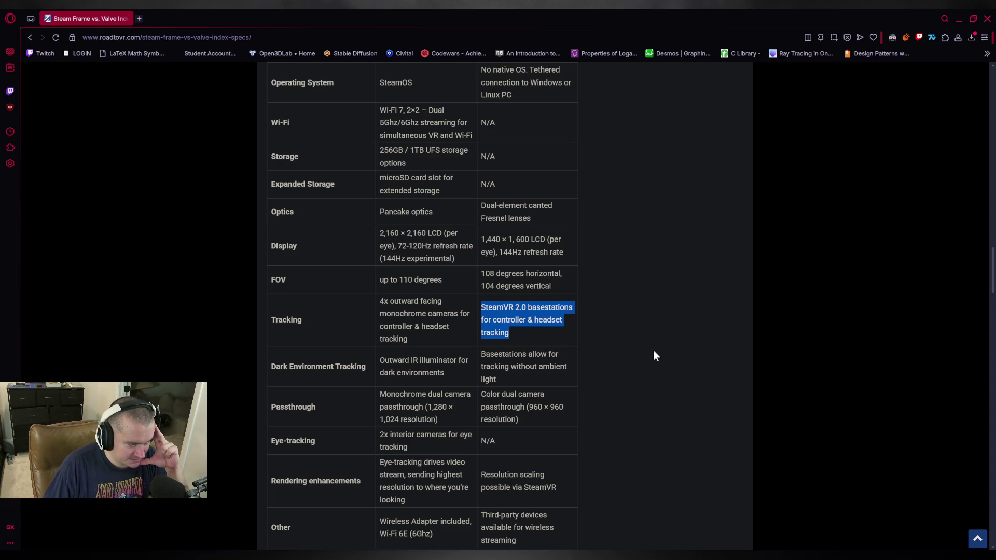
pyautogui.tripleClick(516, 373)
pyautogui.click(597, 226)
pyautogui.scroll(-3, 597, 227)
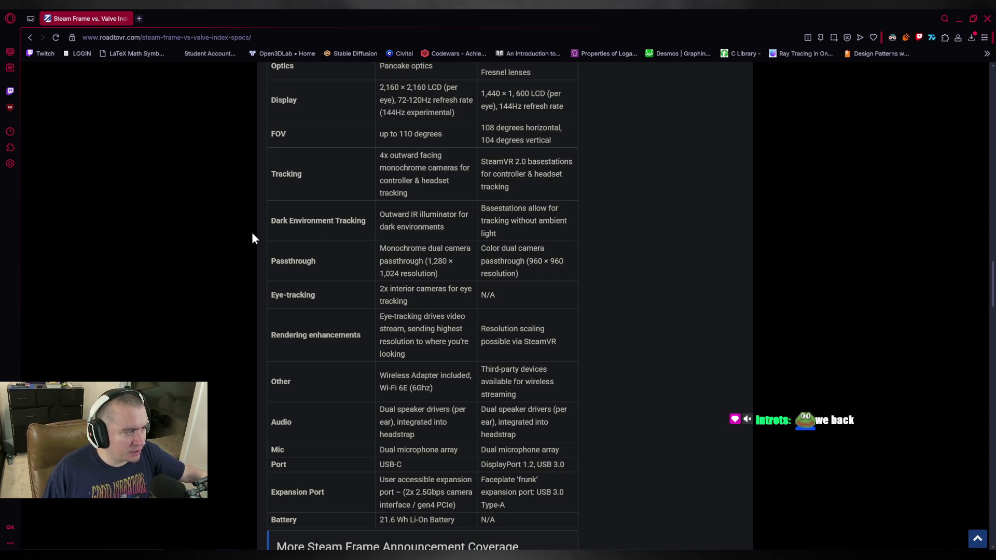
pyautogui.moveTo(274, 221); pyautogui.dragTo(500, 235)
pyautogui.click(513, 234)
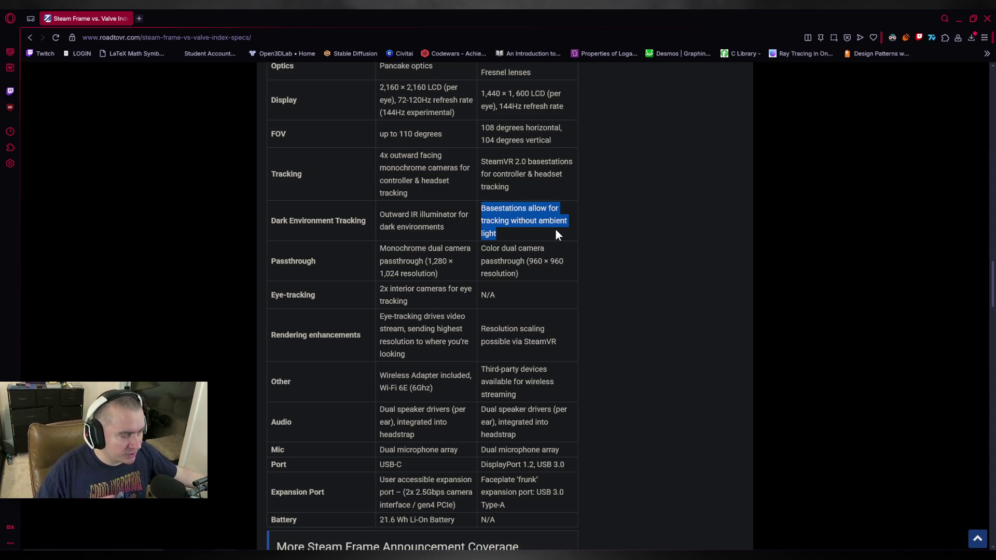
pyautogui.click(569, 270)
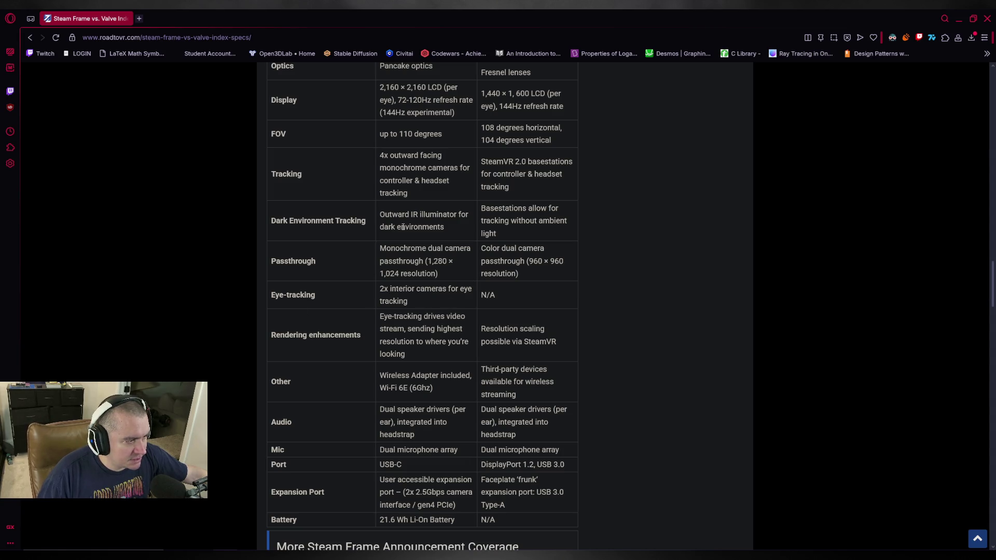
pyautogui.moveTo(380, 247); pyautogui.dragTo(463, 274)
pyautogui.click(439, 328)
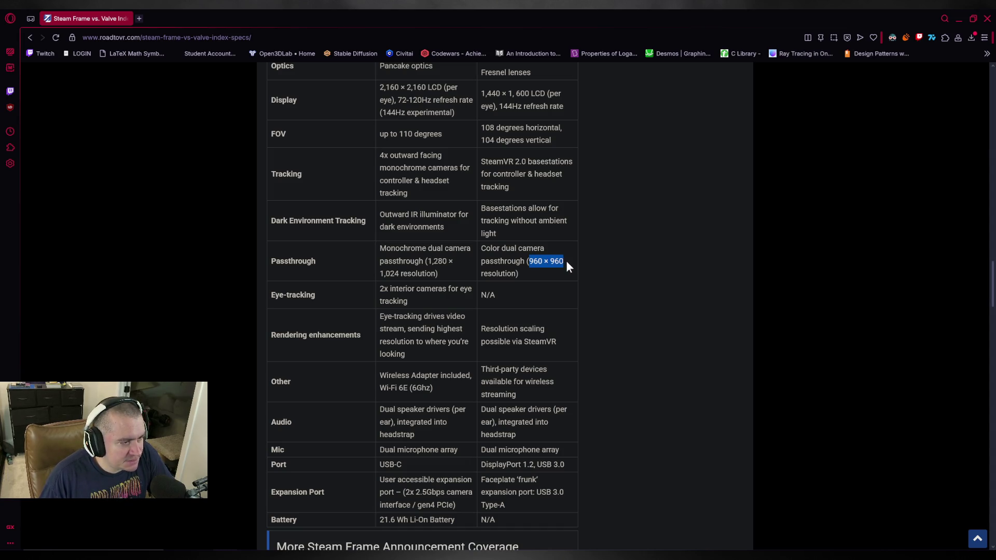
pyautogui.moveTo(426, 261); pyautogui.dragTo(438, 272)
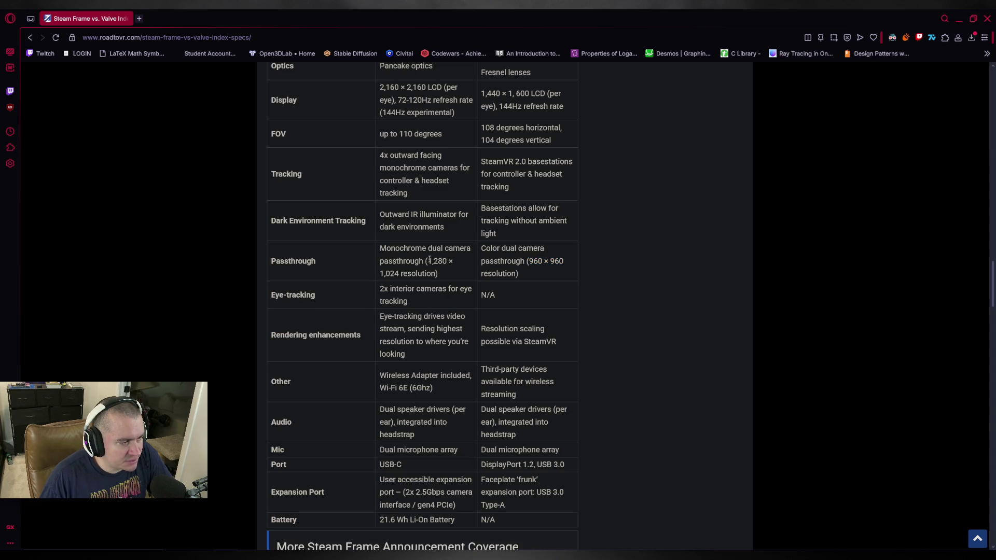
pyautogui.click(458, 288)
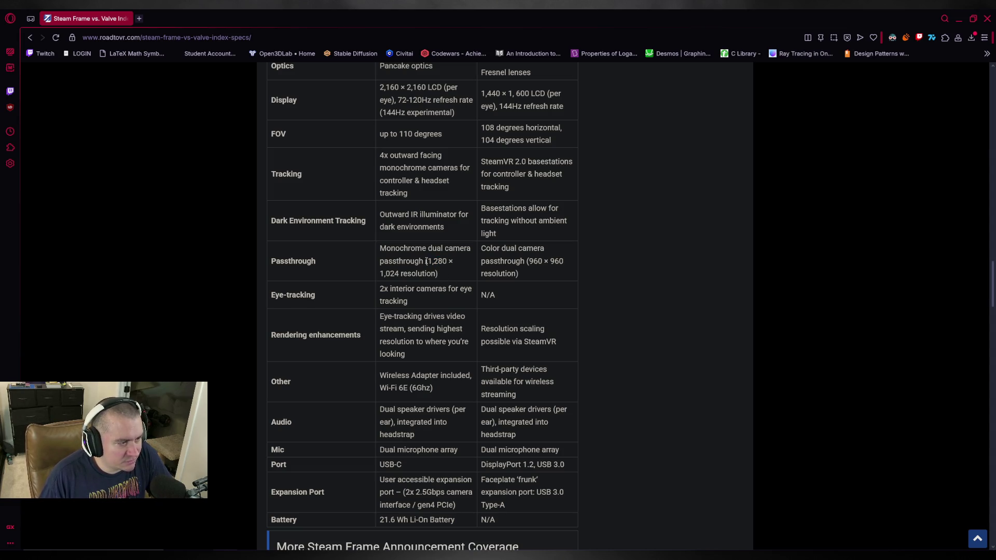
pyautogui.moveTo(426, 260); pyautogui.dragTo(441, 272)
pyautogui.click(399, 263)
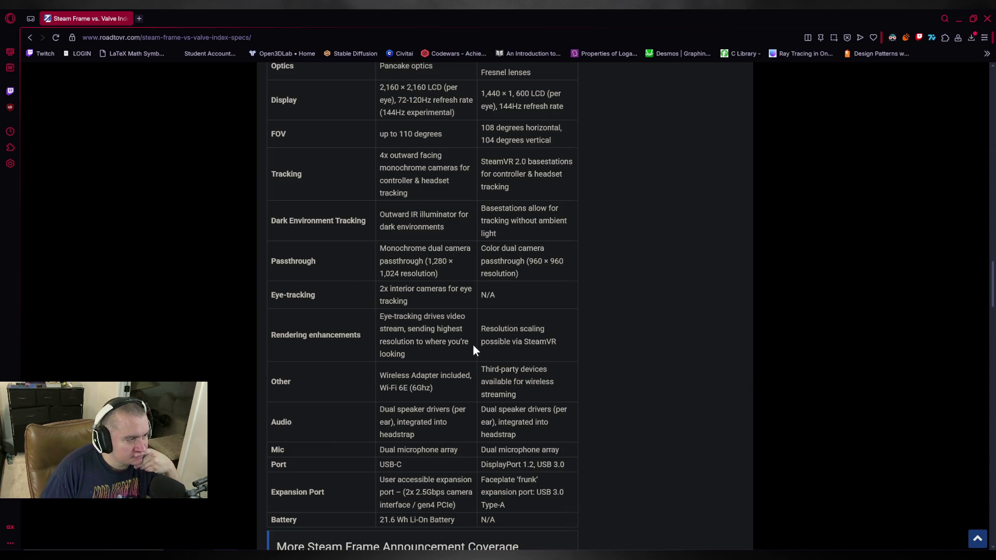
pyautogui.scroll(-1, 473, 346)
pyautogui.moveTo(380, 268)
pyautogui.mouseDown()
pyautogui.moveTo(426, 296)
pyautogui.moveTo(425, 307)
pyautogui.mouseUp()
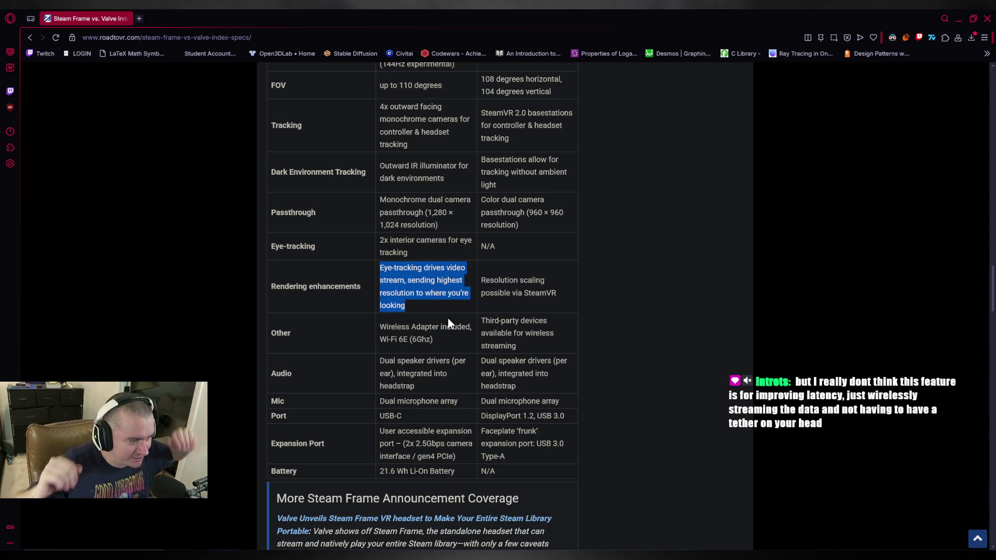
pyautogui.click(123, 360)
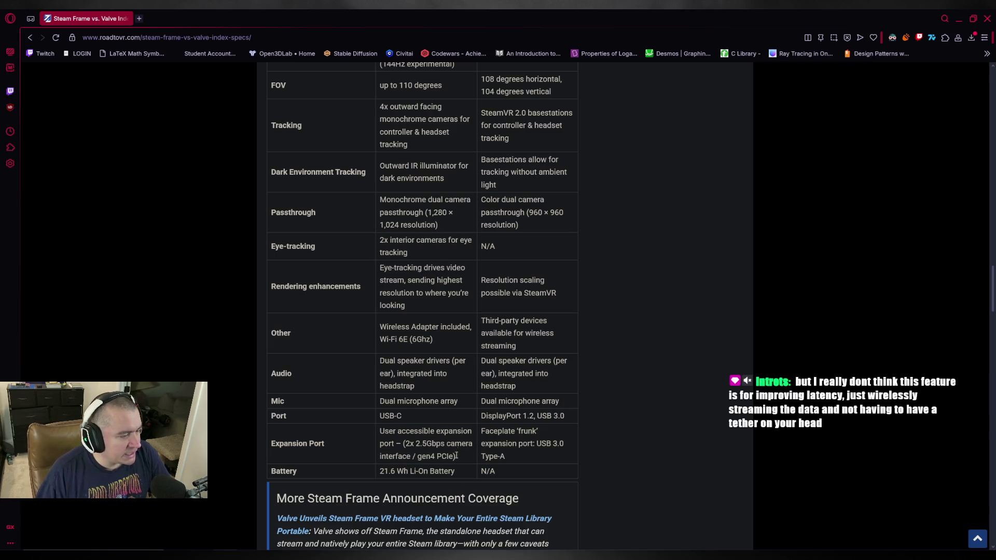
pyautogui.moveTo(461, 466); pyautogui.dragTo(381, 167)
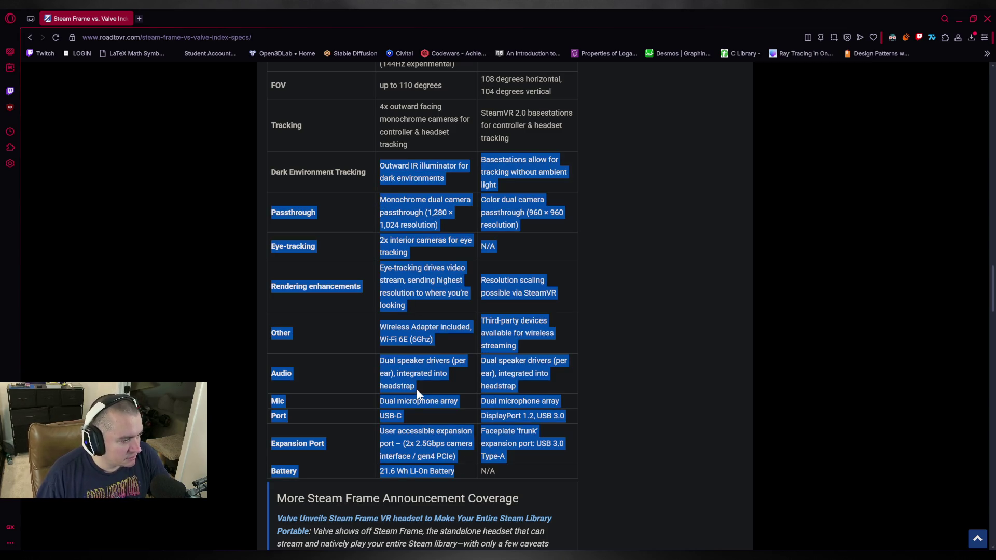
pyautogui.click(429, 398)
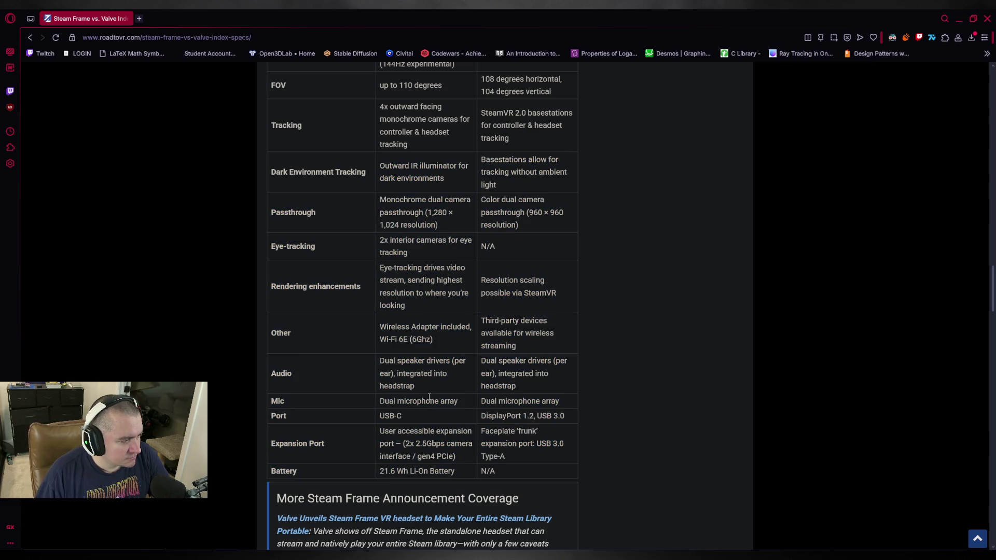
pyautogui.moveTo(378, 323); pyautogui.dragTo(446, 345)
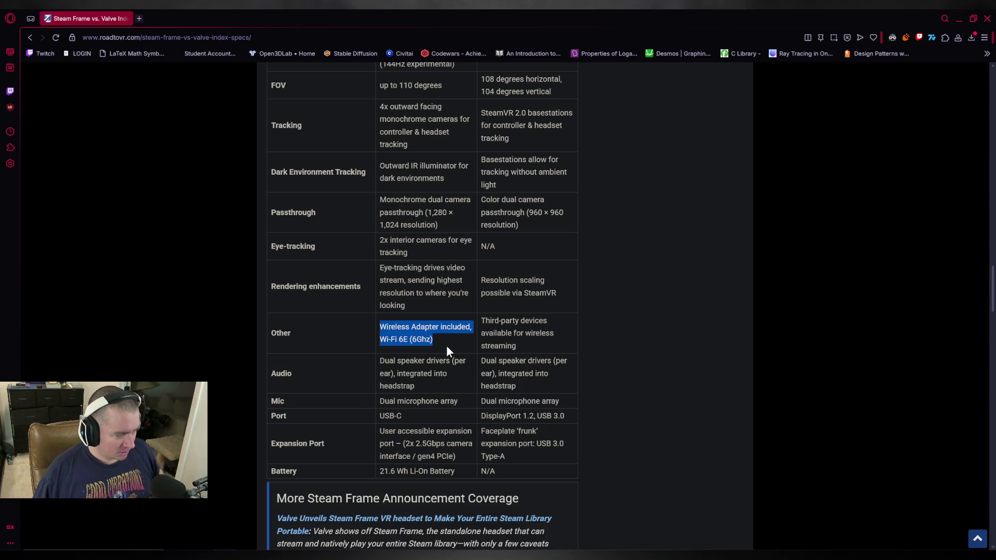
pyautogui.scroll(-1, 460, 340)
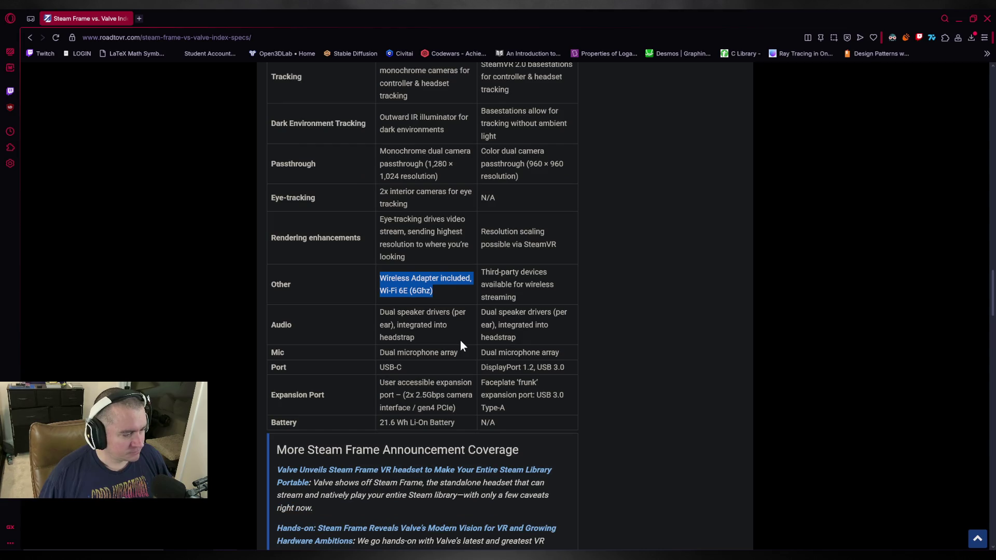
pyautogui.scroll(-1, 460, 342)
pyautogui.scroll(-1, 460, 342)
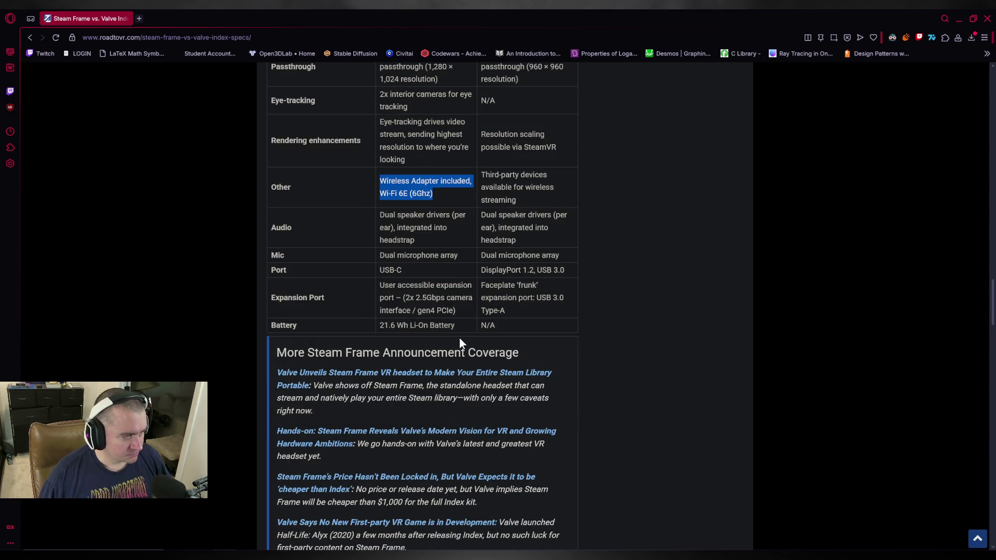
pyautogui.scroll(4, 459, 337)
pyautogui.click(446, 393)
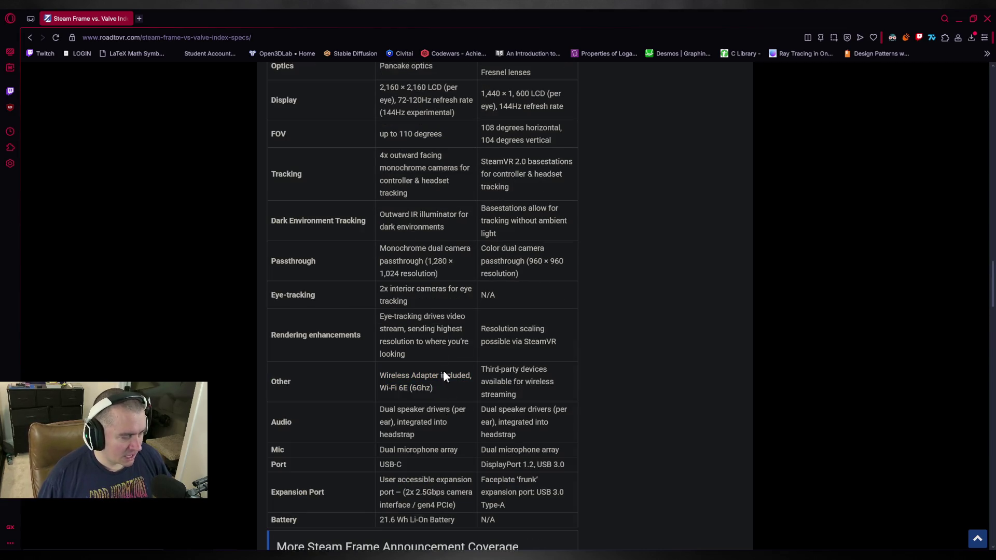
pyautogui.moveTo(382, 314); pyautogui.dragTo(499, 410)
pyautogui.click(528, 404)
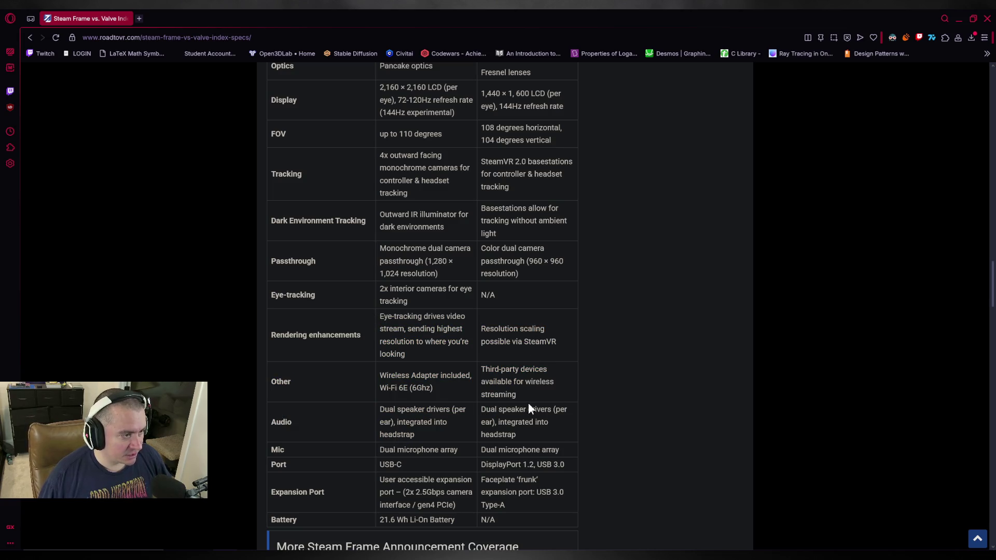
pyautogui.scroll(-3, 401, 311)
pyautogui.scroll(1, 389, 265)
pyautogui.scroll(1, 379, 222)
pyautogui.moveTo(379, 215); pyautogui.dragTo(418, 290)
pyautogui.click(417, 391)
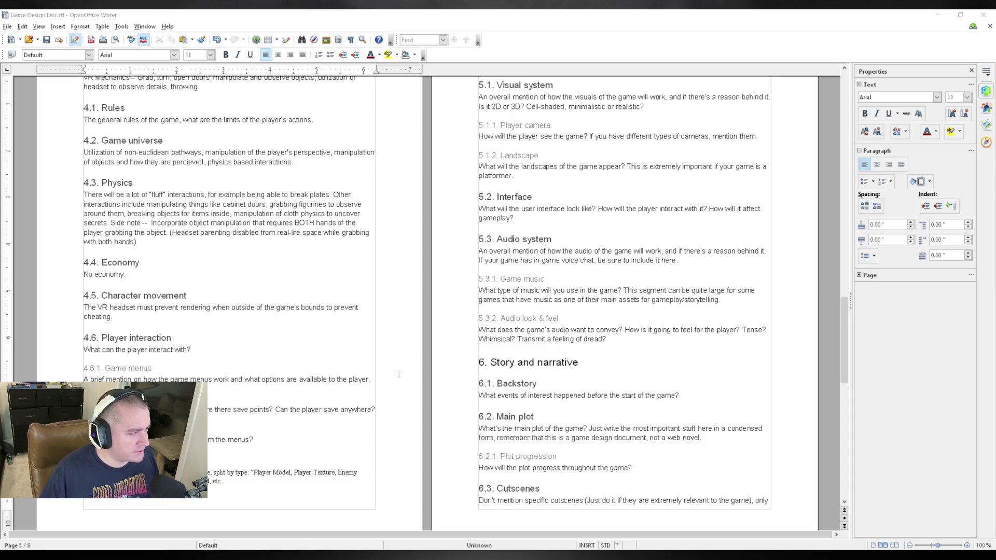
pyautogui.click(329, 367)
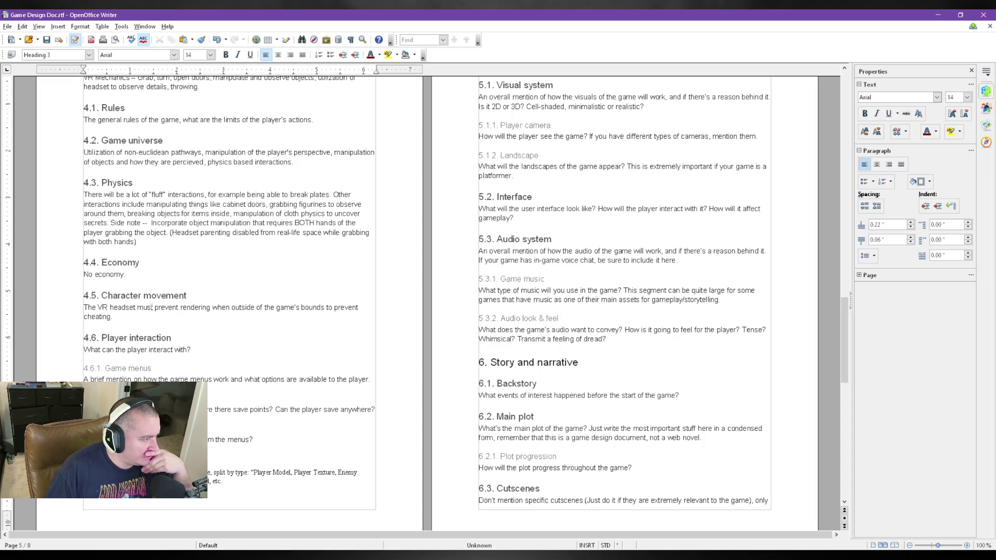
pyautogui.click(99, 307)
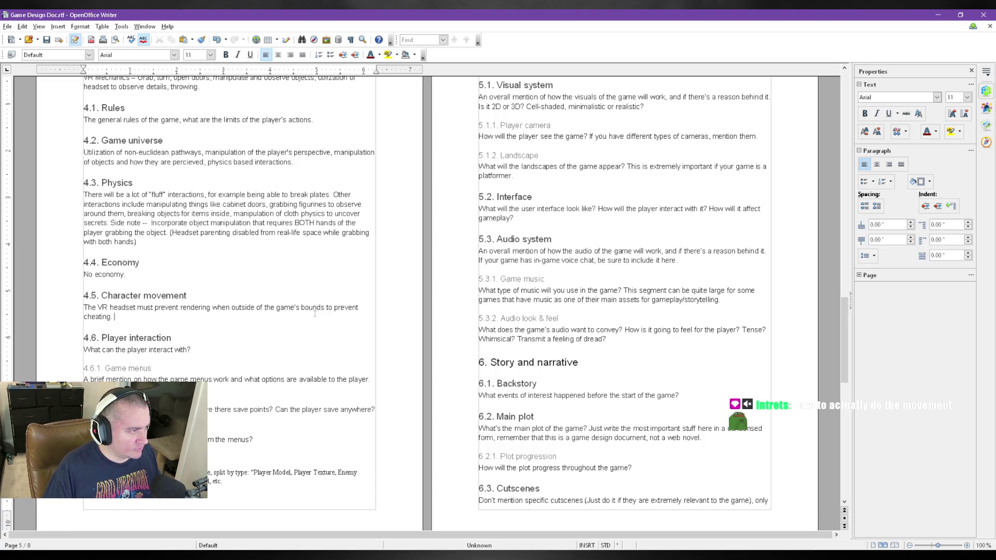
pyautogui.write('ot implementing point-click')
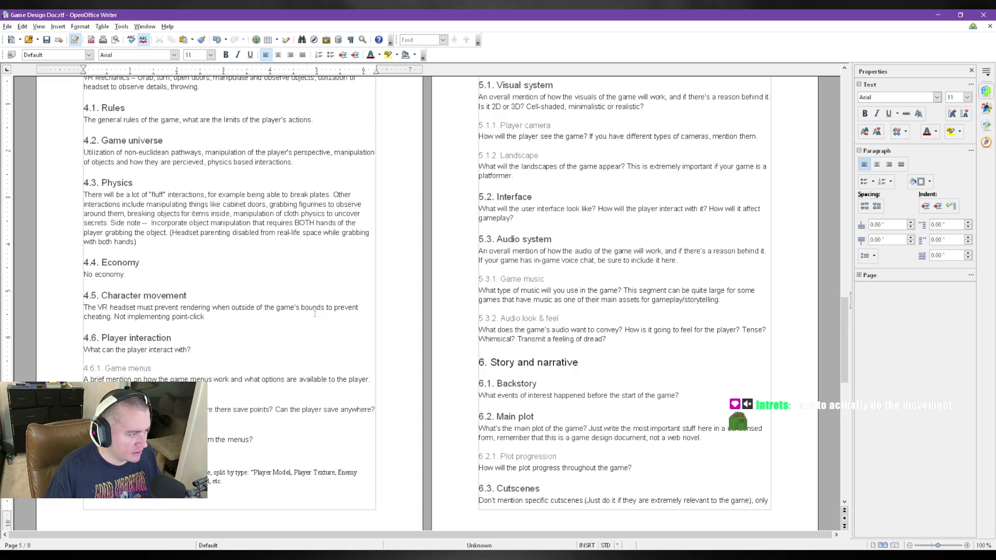
pyautogui.write(' player m')
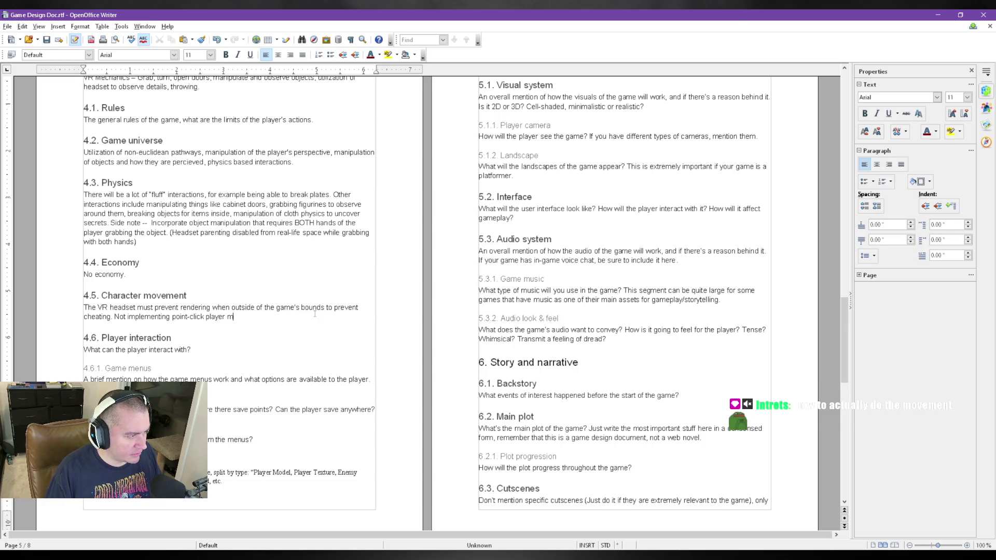
pyautogui.write('ovement.')
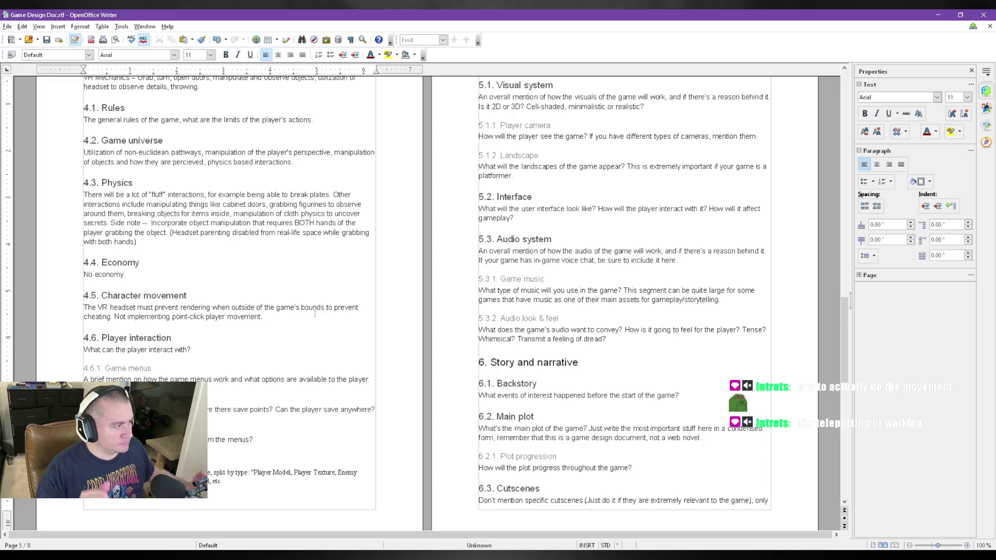
# - Extend section 4.5 with "Not implementing point-click player movement (no teleporting, locomotion only)."
pyautogui.press('BackSpace')
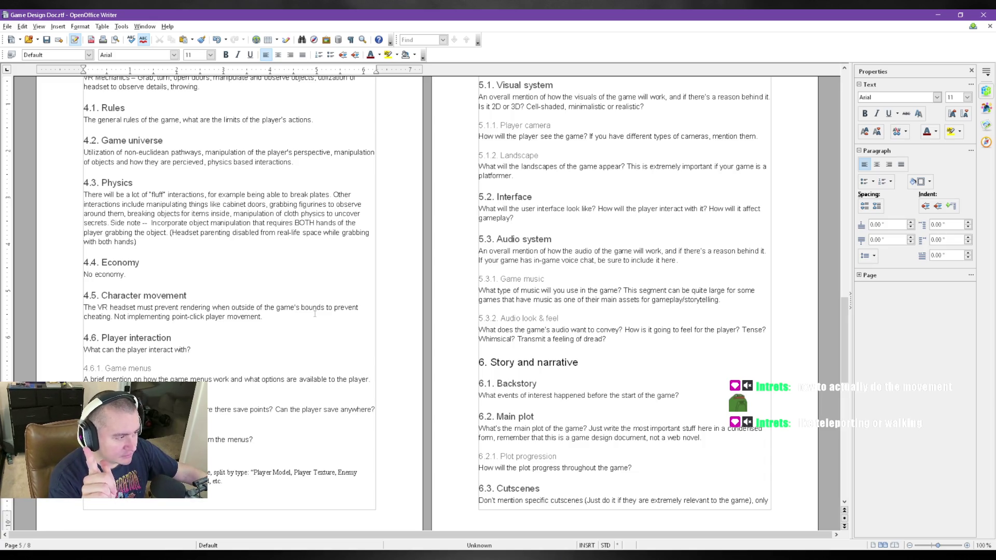
pyautogui.write('(no')
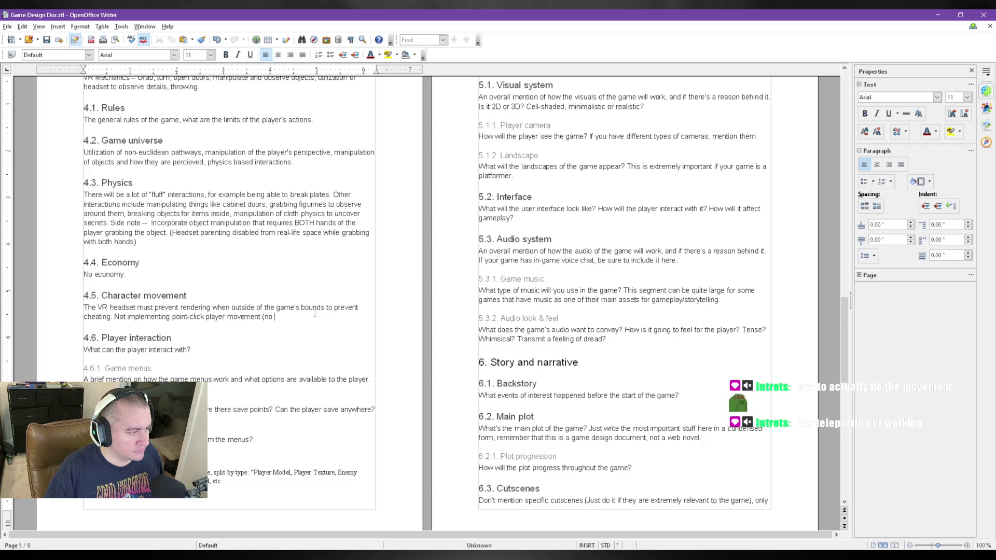
pyautogui.write(' teleporting')
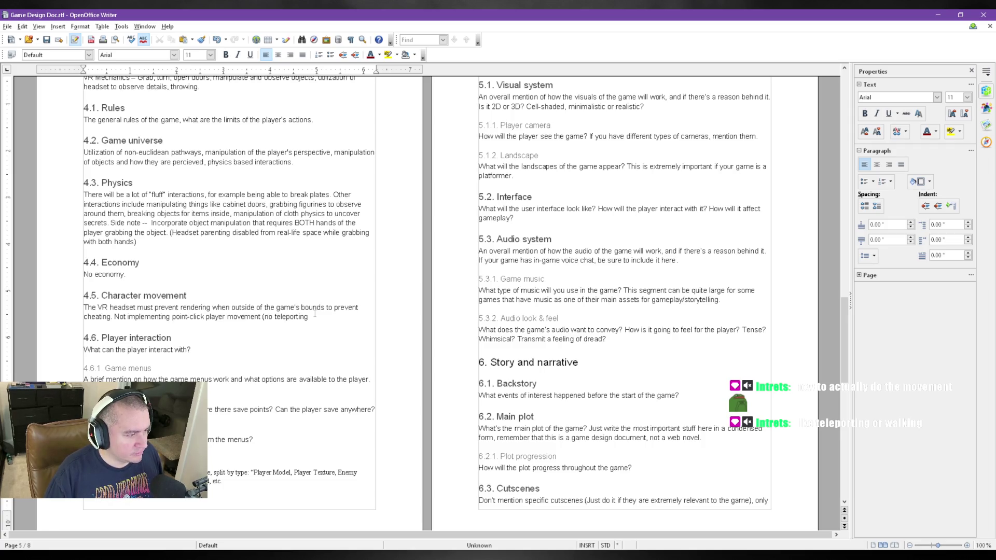
pyautogui.write(', locomt')
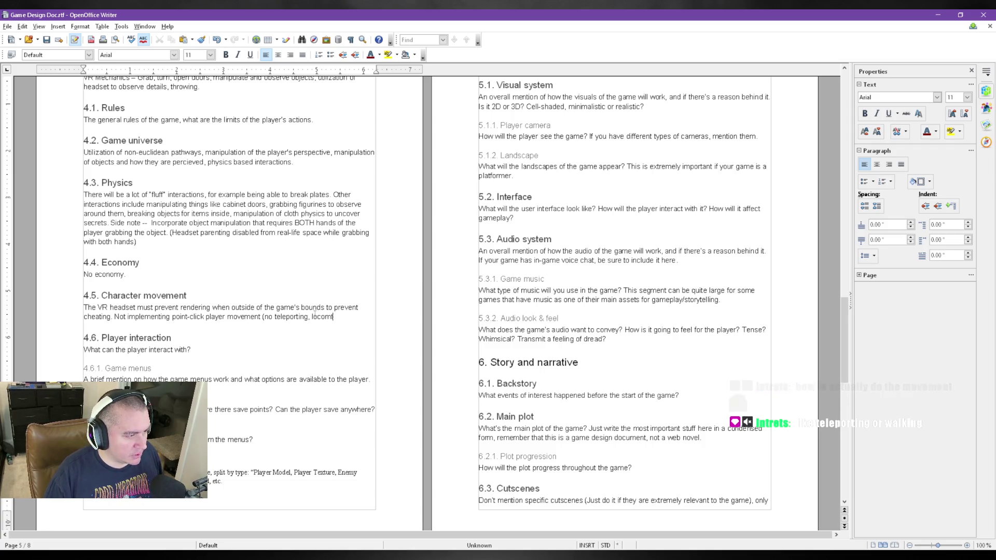
pyautogui.press('BackSpace')
pyautogui.write('otion only')
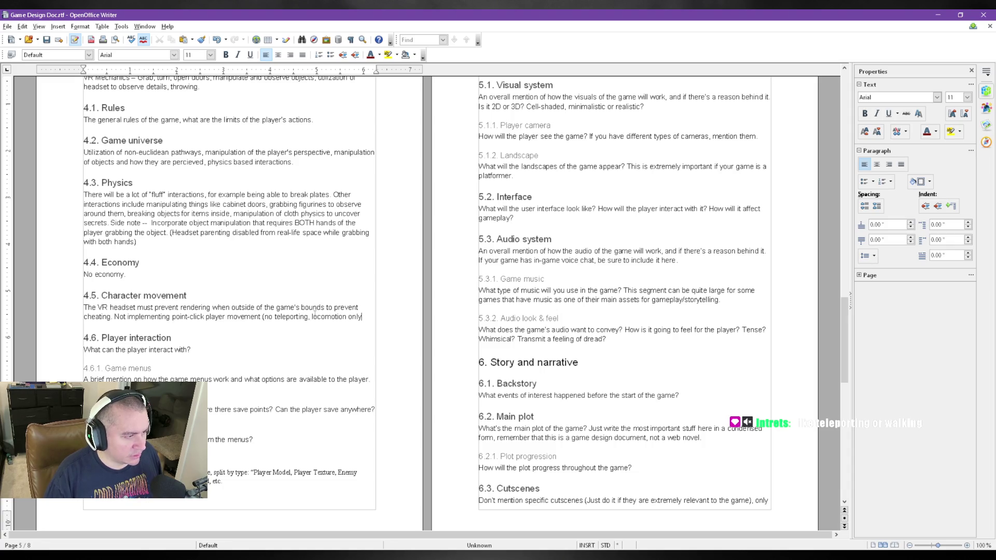
pyautogui.write('.')
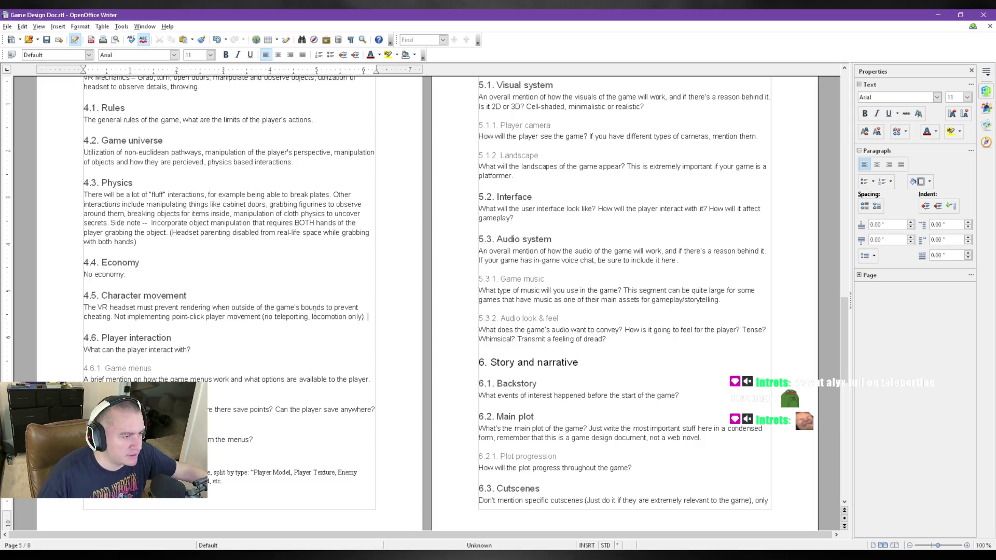
pyautogui.scroll(3, 284, 293)
pyautogui.scroll(8, 283, 293)
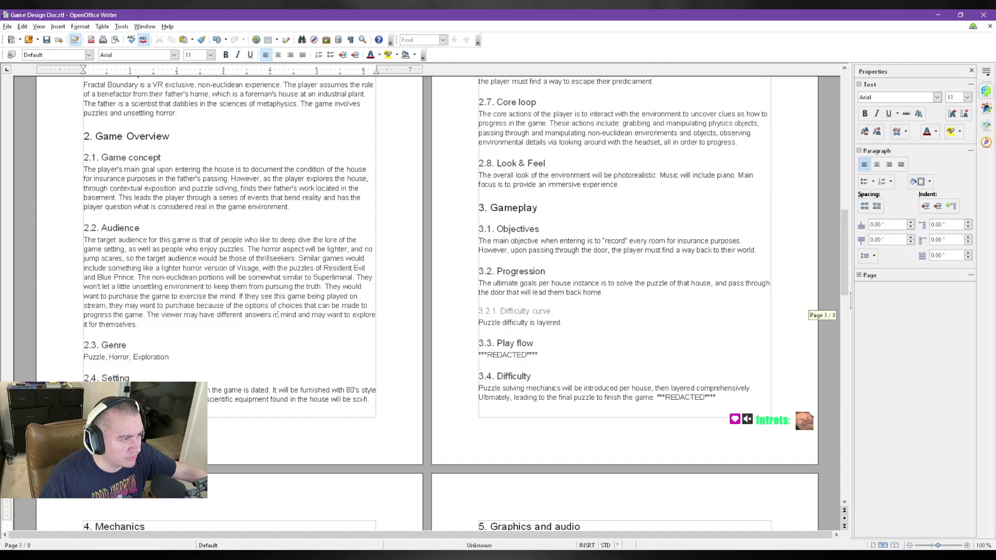
pyautogui.scroll(2, 301, 361)
pyautogui.scroll(1, 301, 360)
pyautogui.scroll(1, 308, 343)
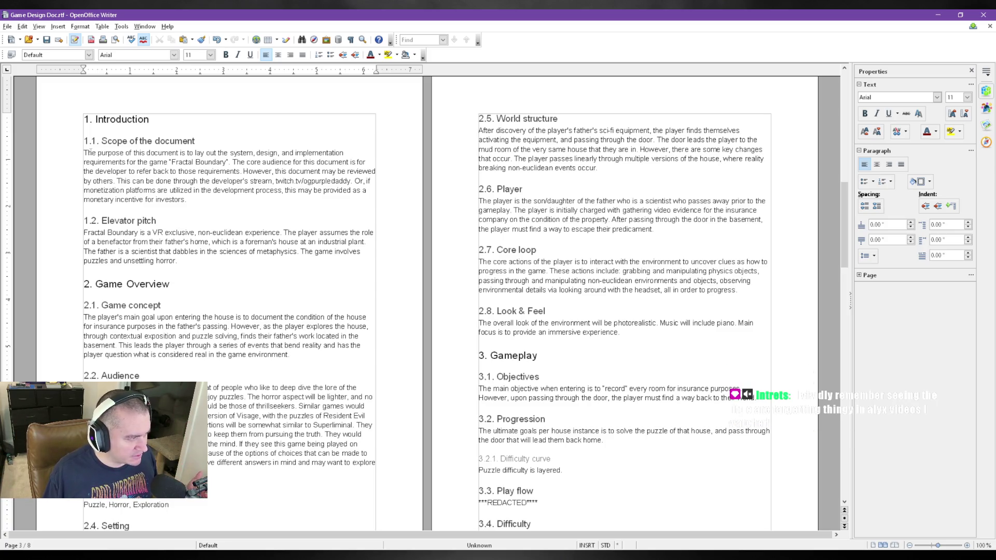
# - Save the Game Design Doc with the Introduction page in view
pyautogui.hotkey('ctrl', 's')
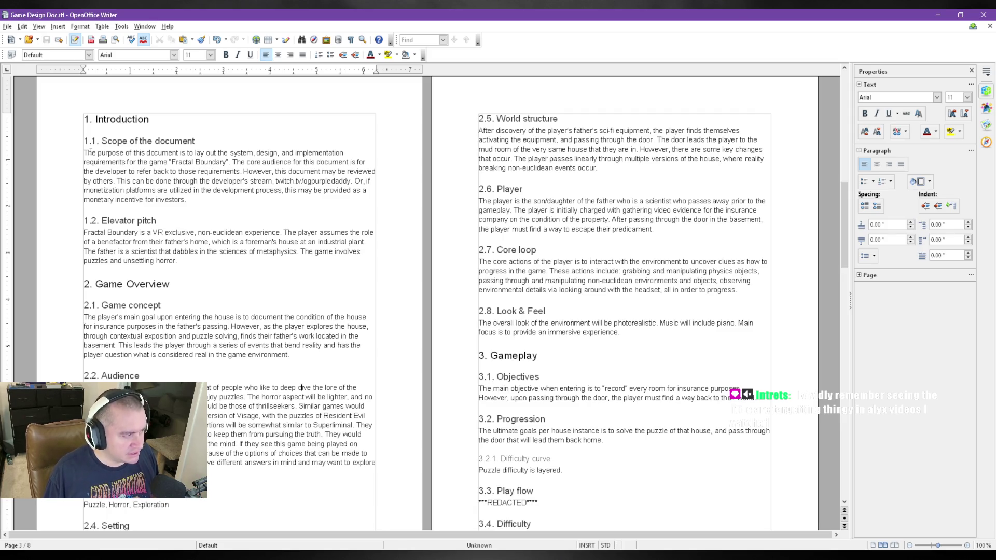